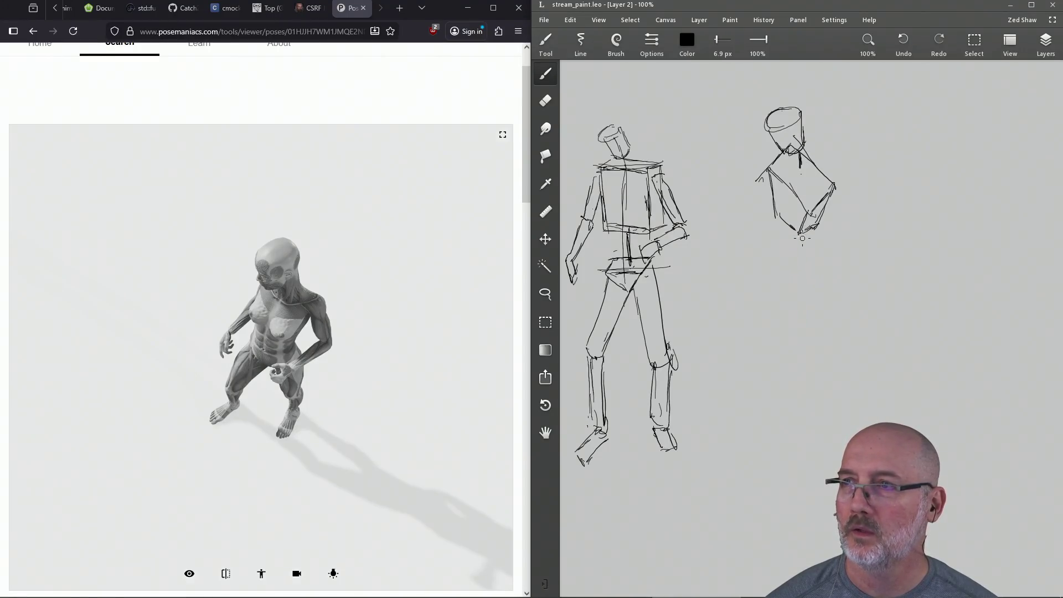
Save the sketch and add short strokes at the second figure's neck and below its hips.
key(ctrl+s)
mouse_move(799, 176)
mouse_down()
mouse_move(805, 161)
mouse_move(792, 235)
mouse_up()
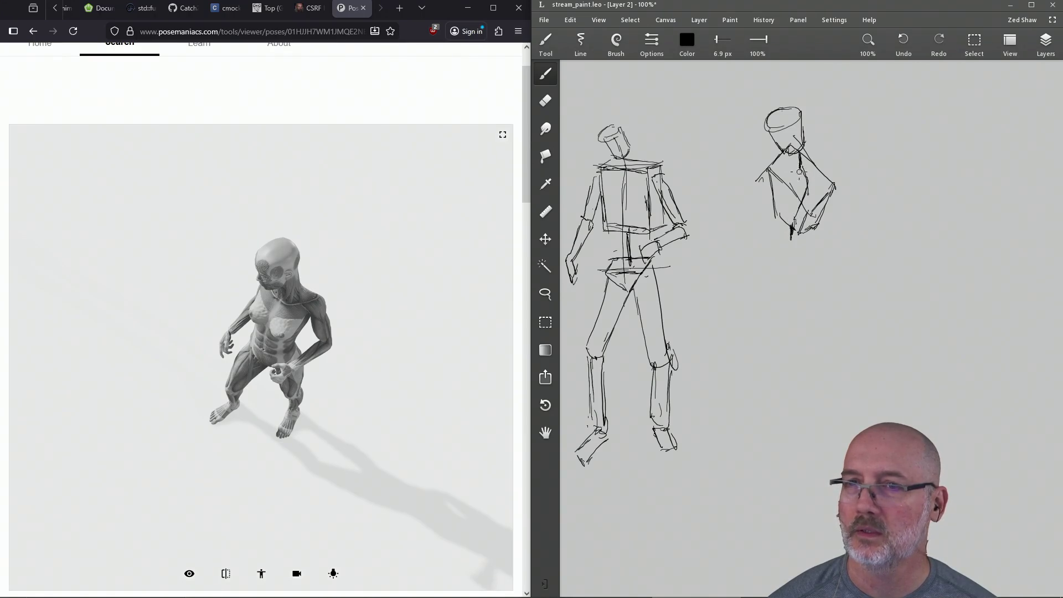
key(ctrl+s)
mouse_move(810, 236)
mouse_down()
mouse_move(802, 241)
mouse_move(822, 242)
mouse_up()
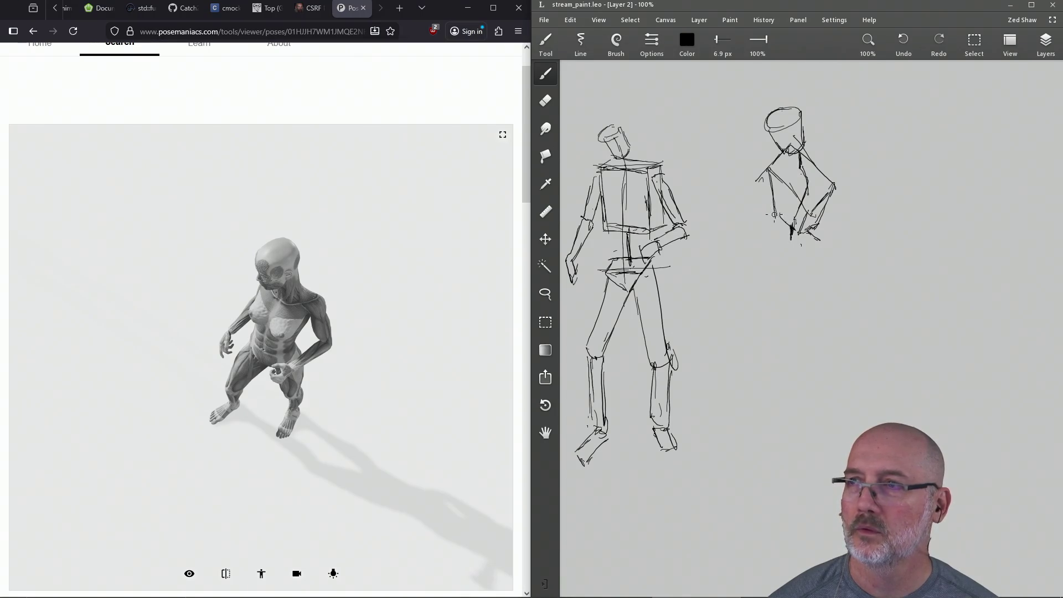
Block in the start of the second figure's leg below the hips and save again.
drag(774, 218, 801, 243)
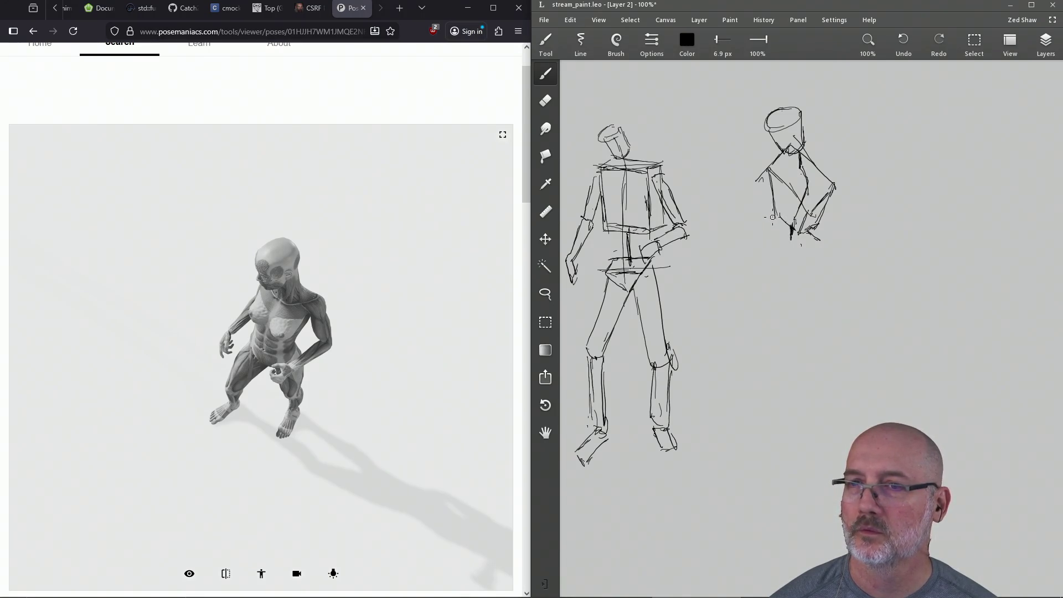
drag(803, 245, 818, 239)
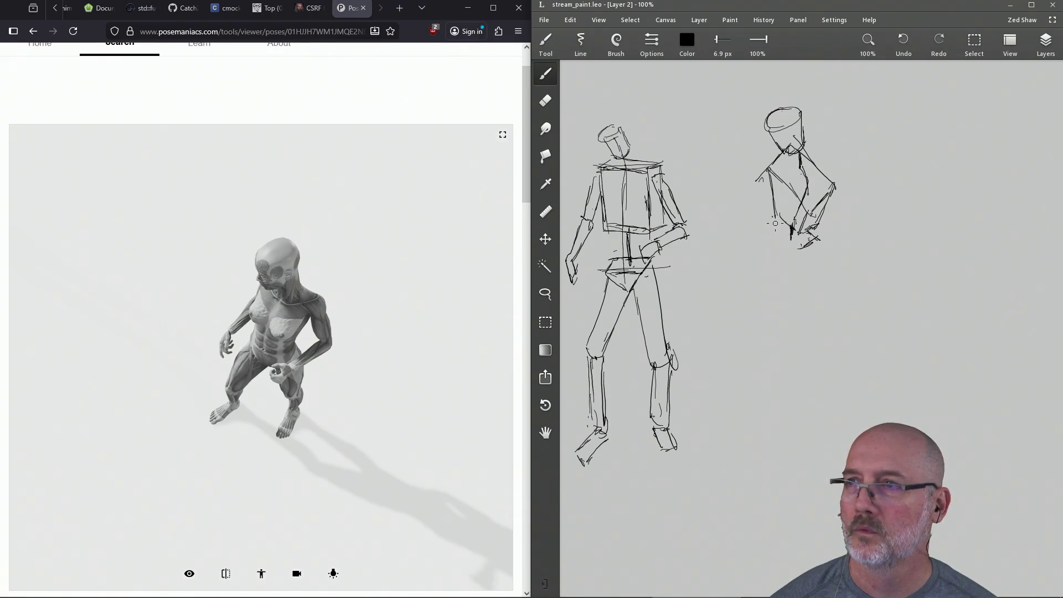
drag(774, 231, 803, 255)
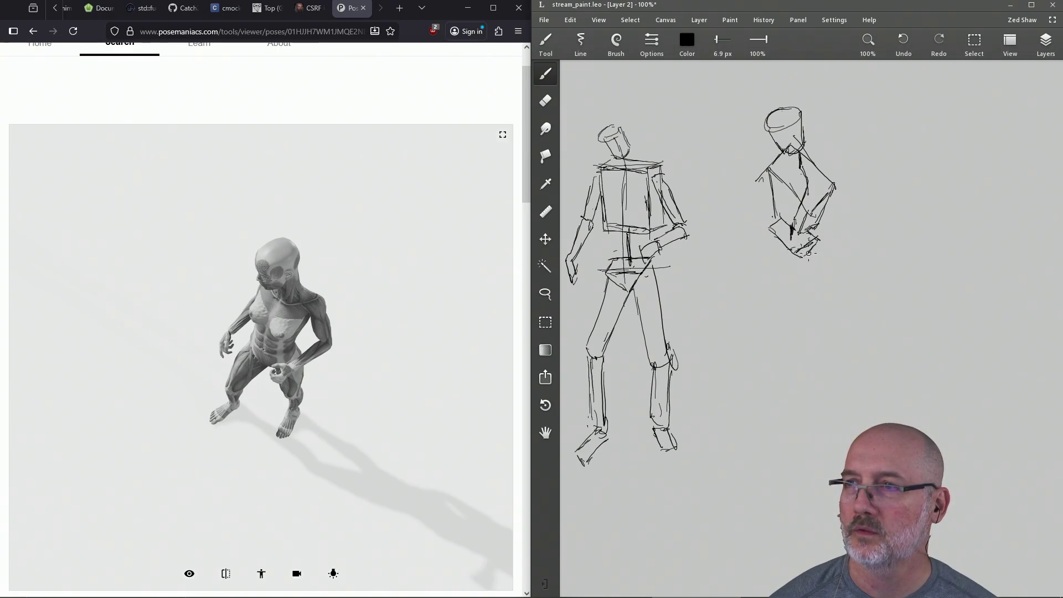
key(ctrl+s)
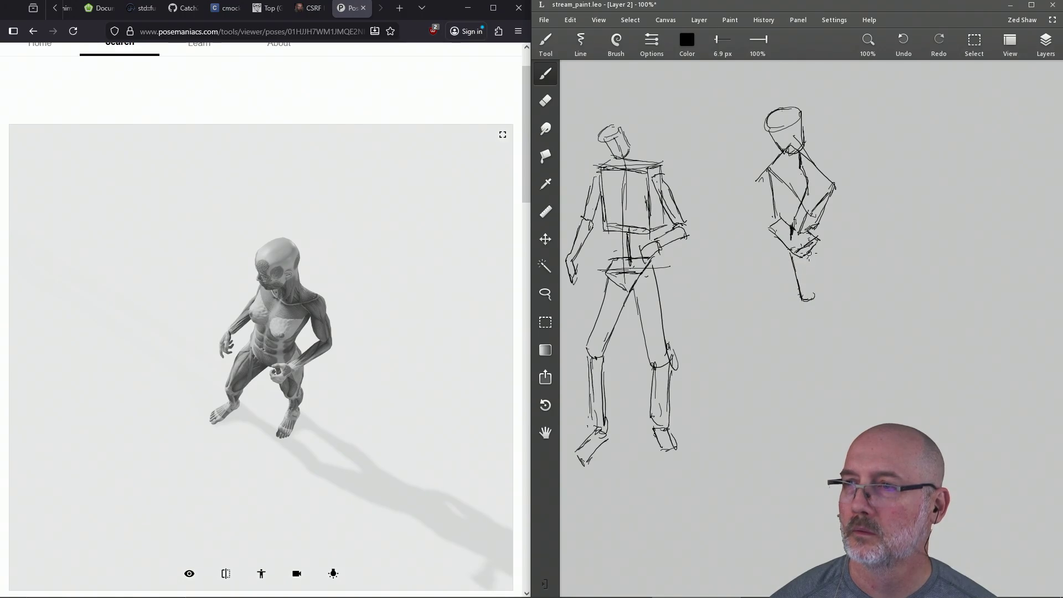
drag(794, 249, 798, 292)
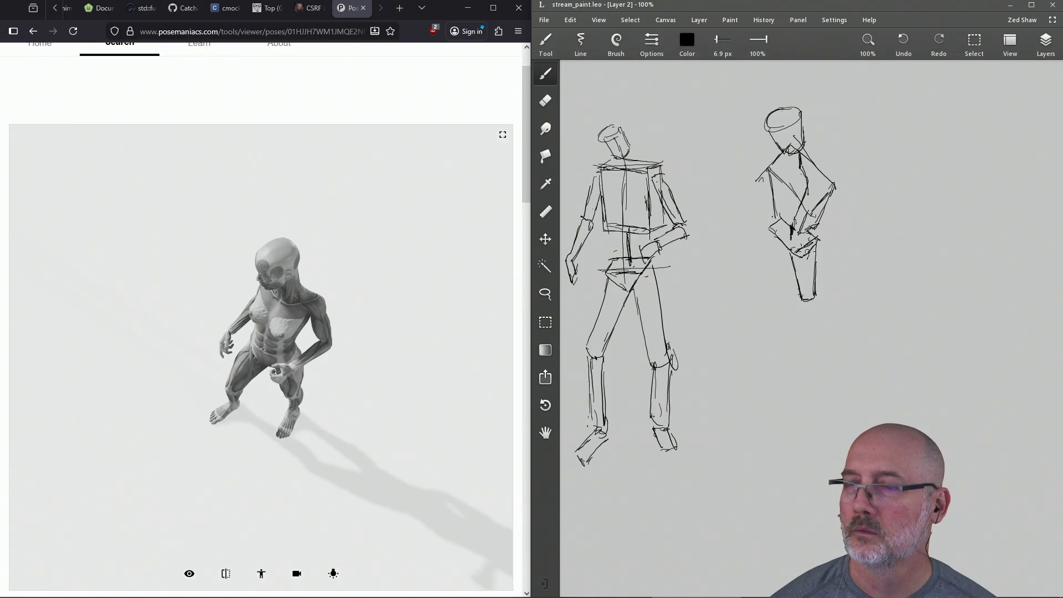
Erase the earlier lower-leg strokes and resketch the second figure's lower legs, saving between passes.
key(e)
drag(809, 295, 821, 264)
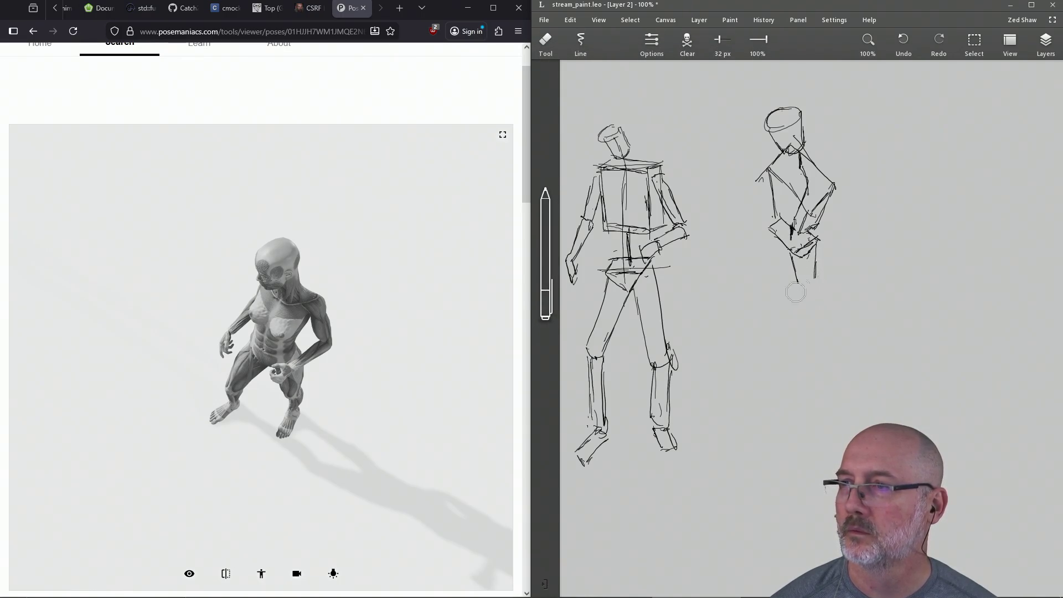
key(ctrl+s)
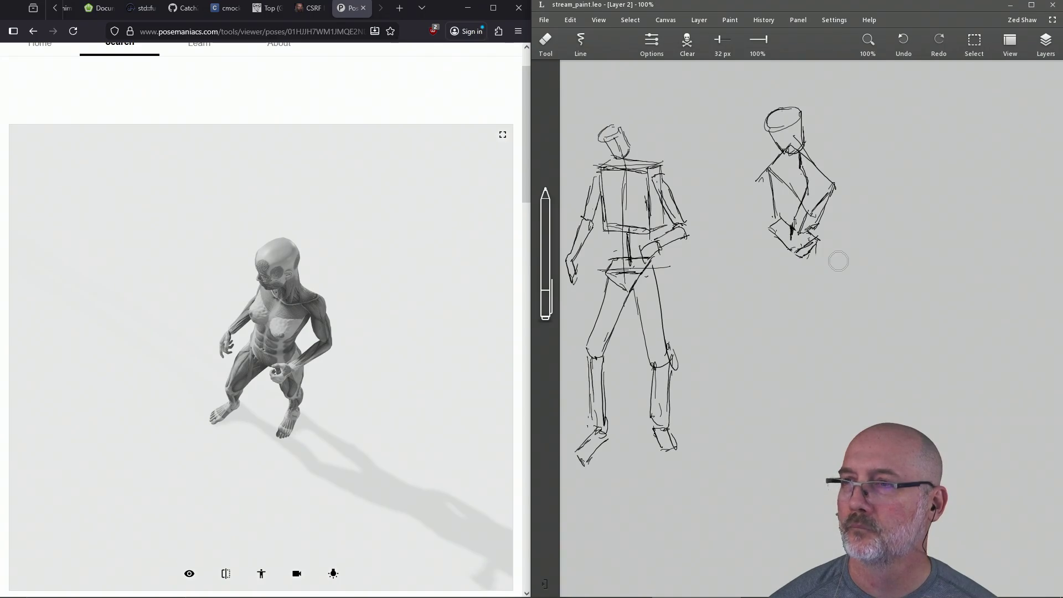
key(b)
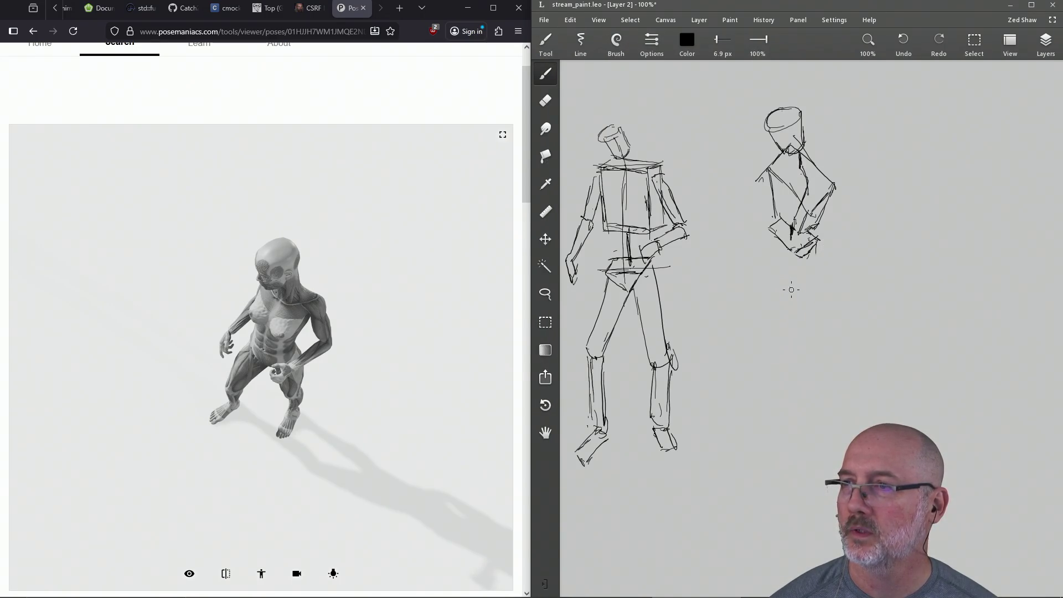
key(ctrl+s)
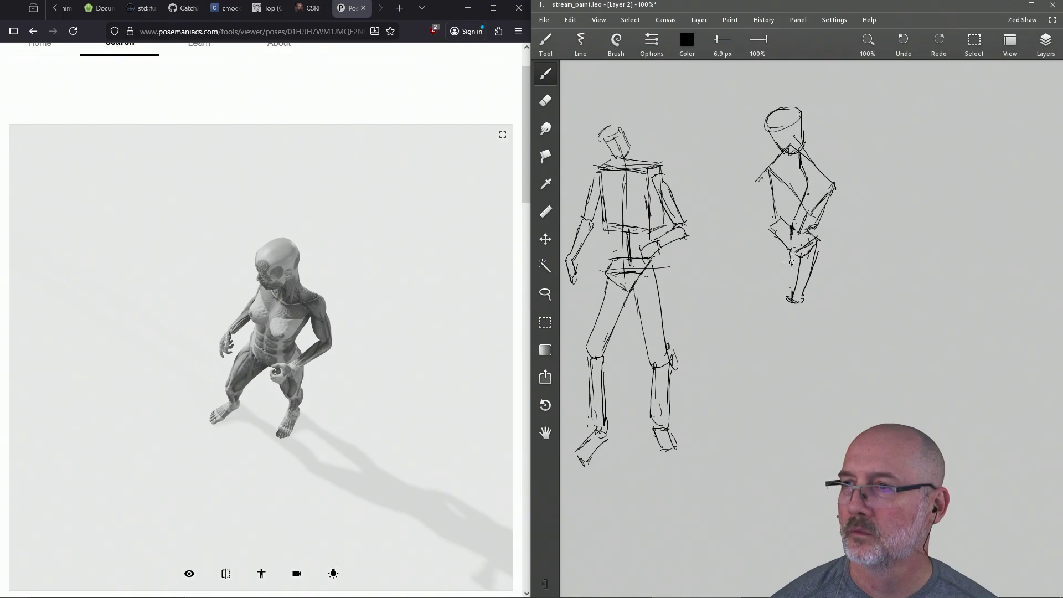
mouse_move(790, 251)
mouse_down()
mouse_move(792, 306)
mouse_move(784, 285)
mouse_up()
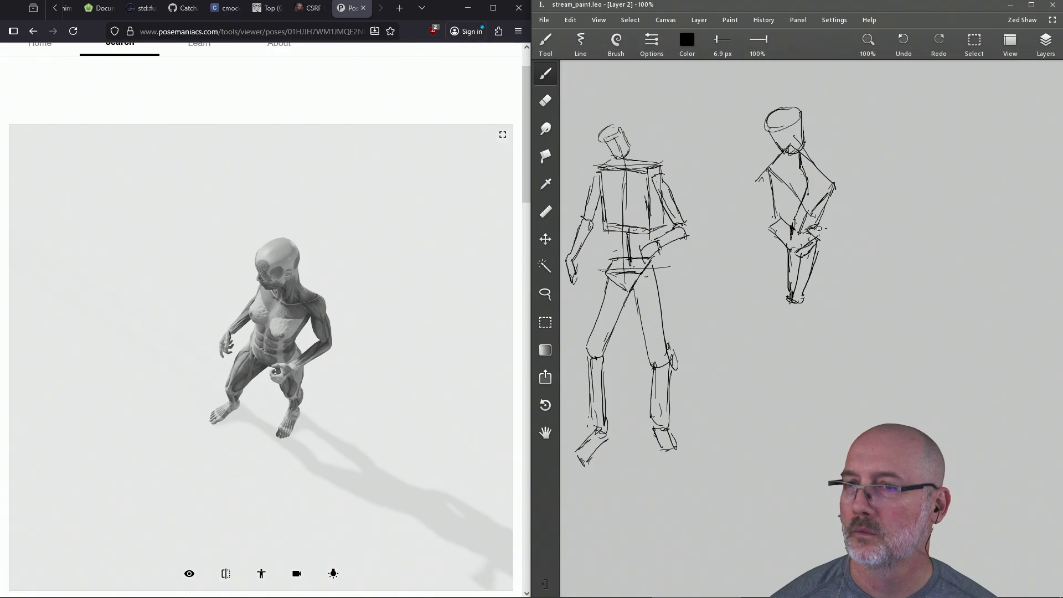
key(e)
mouse_move(818, 287)
mouse_down()
mouse_move(789, 308)
mouse_move(781, 253)
mouse_move(812, 265)
mouse_up()
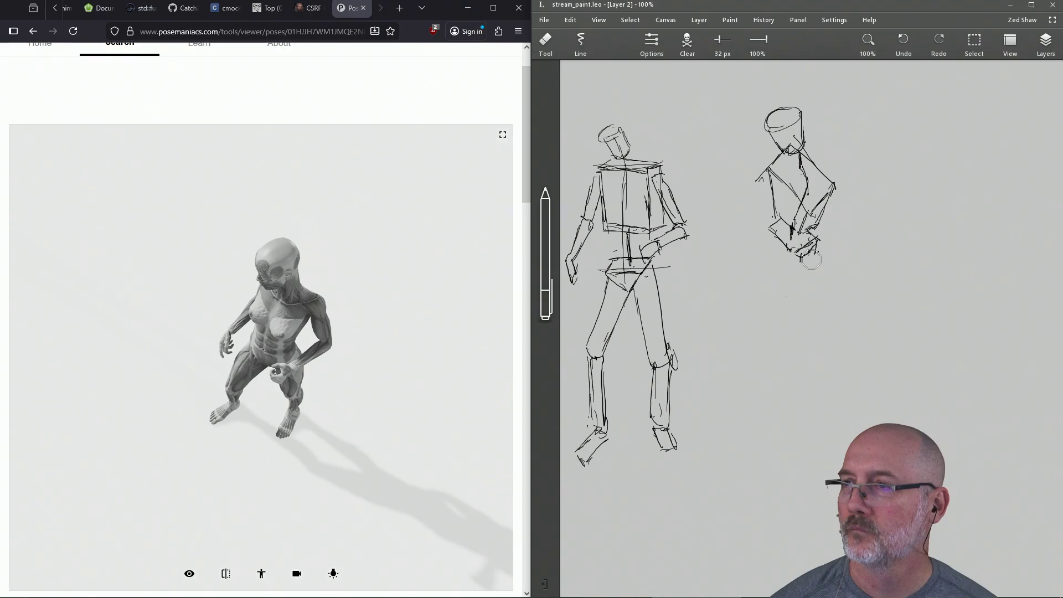
key(b)
Redraw the second figure's leg extending down below the hips with a few overlapping strokes.
click(304, 257)
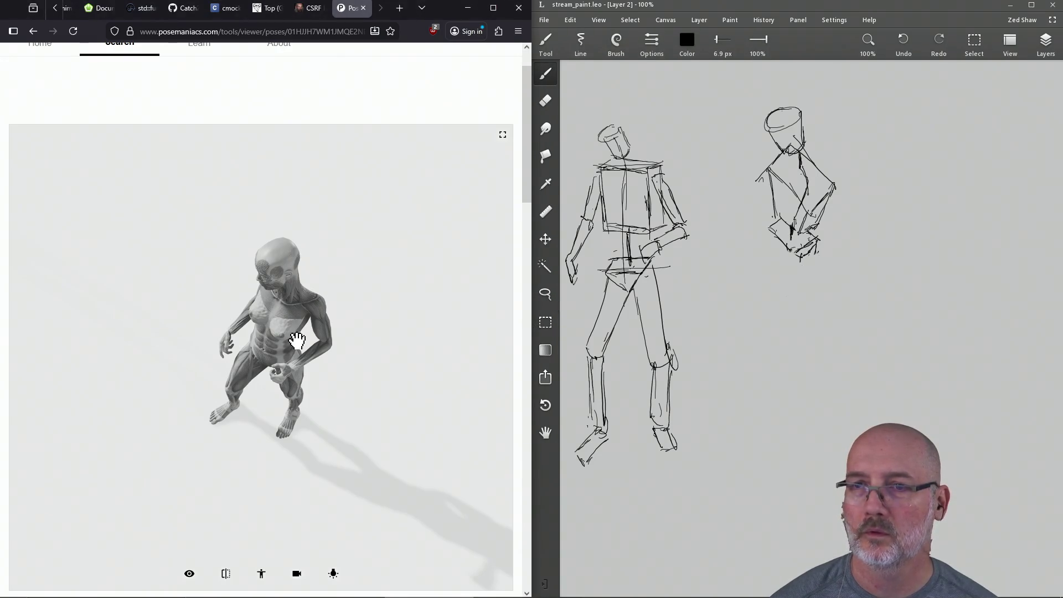
click(794, 133)
drag(804, 263, 808, 287)
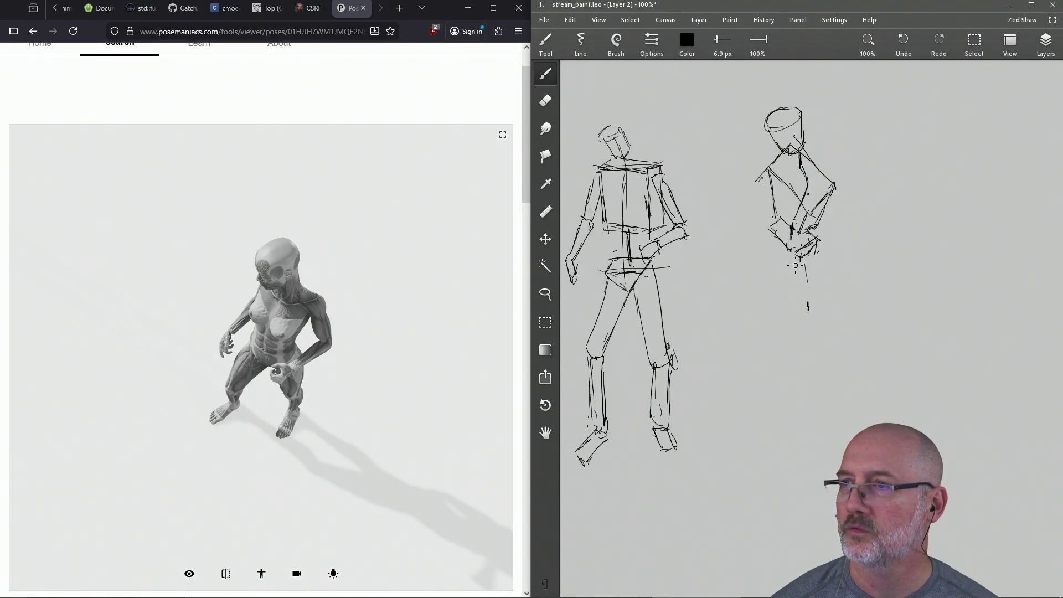
drag(798, 284, 810, 305)
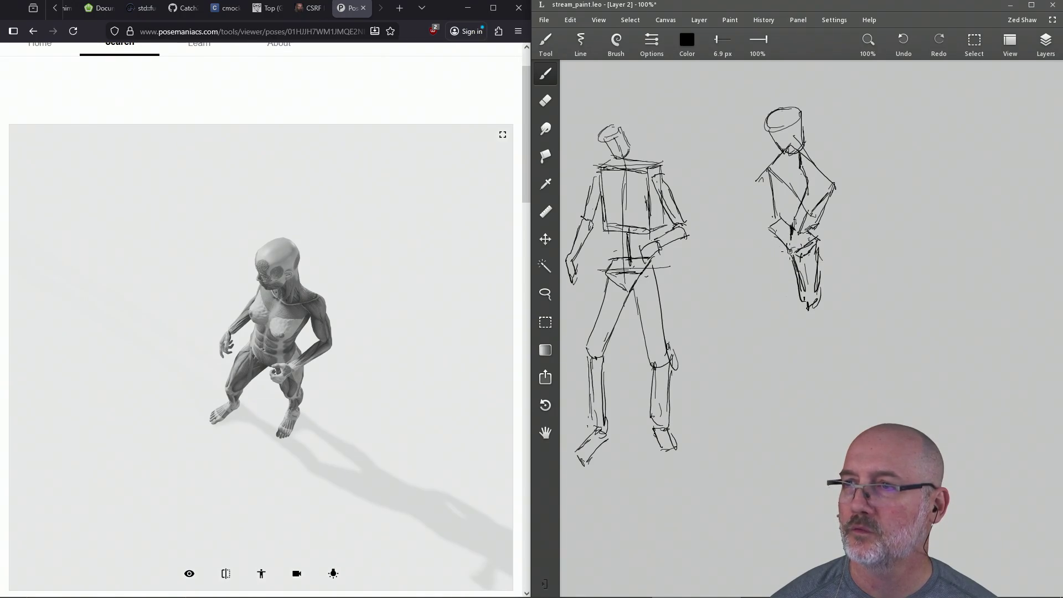
click(745, 288)
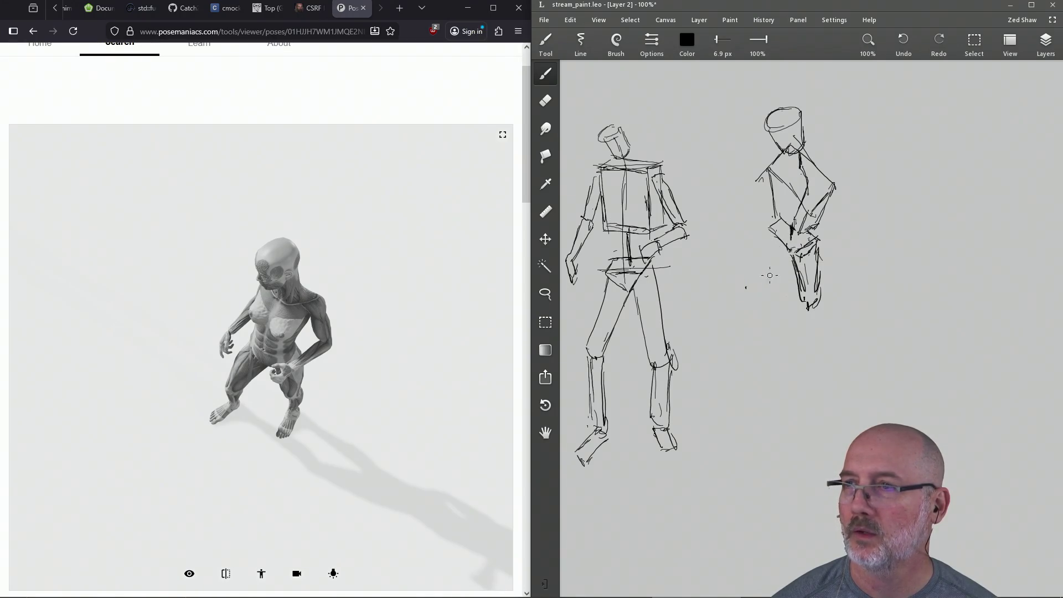
Clear the stray thigh lines and draw a bent leg stepping left from the second figure's hip.
drag(756, 286, 739, 274)
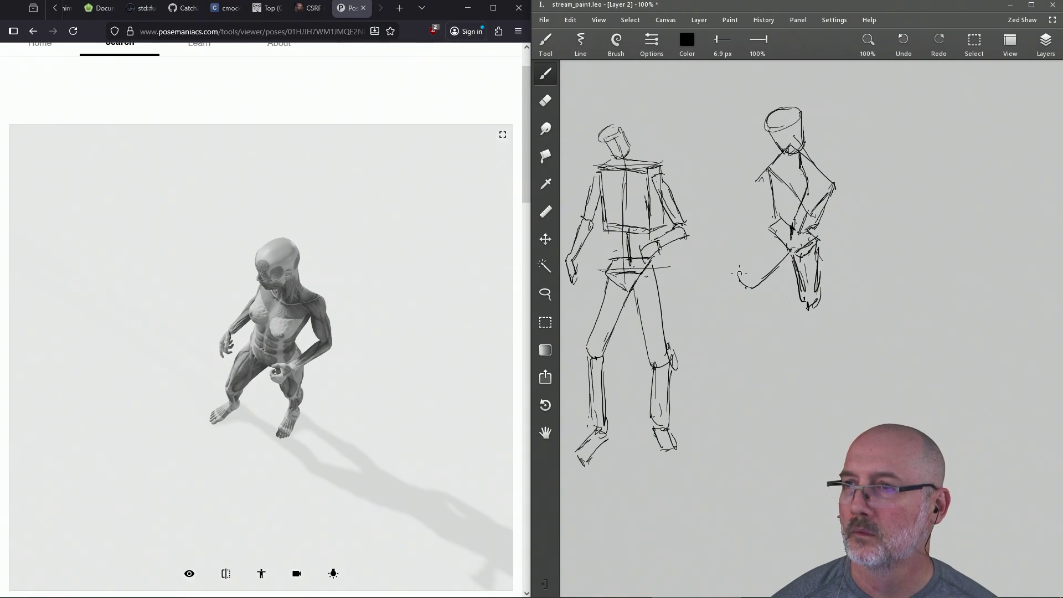
key(ctrl+z)
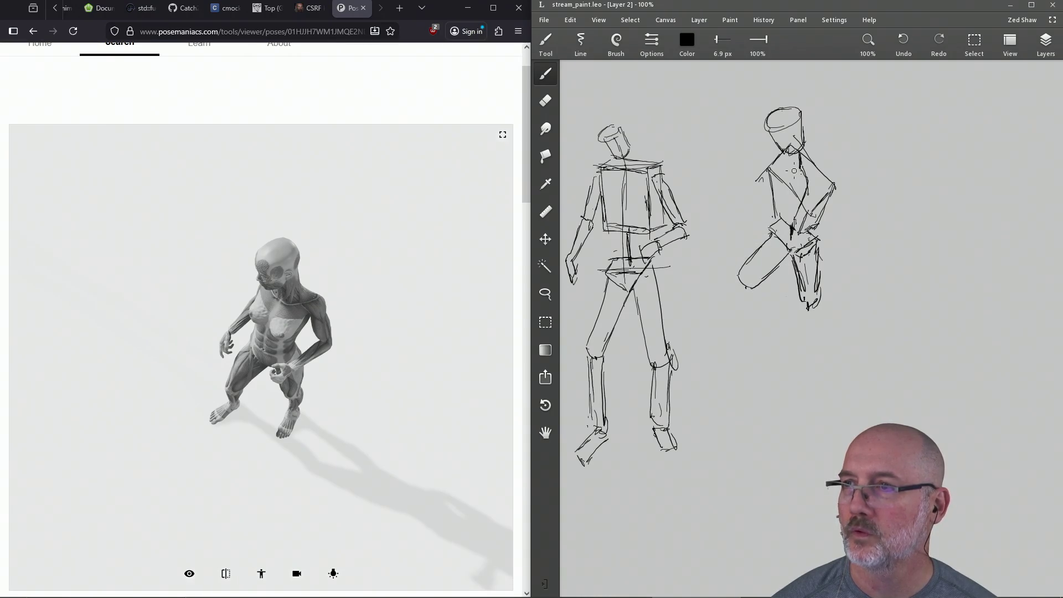
key(e)
drag(746, 287, 781, 278)
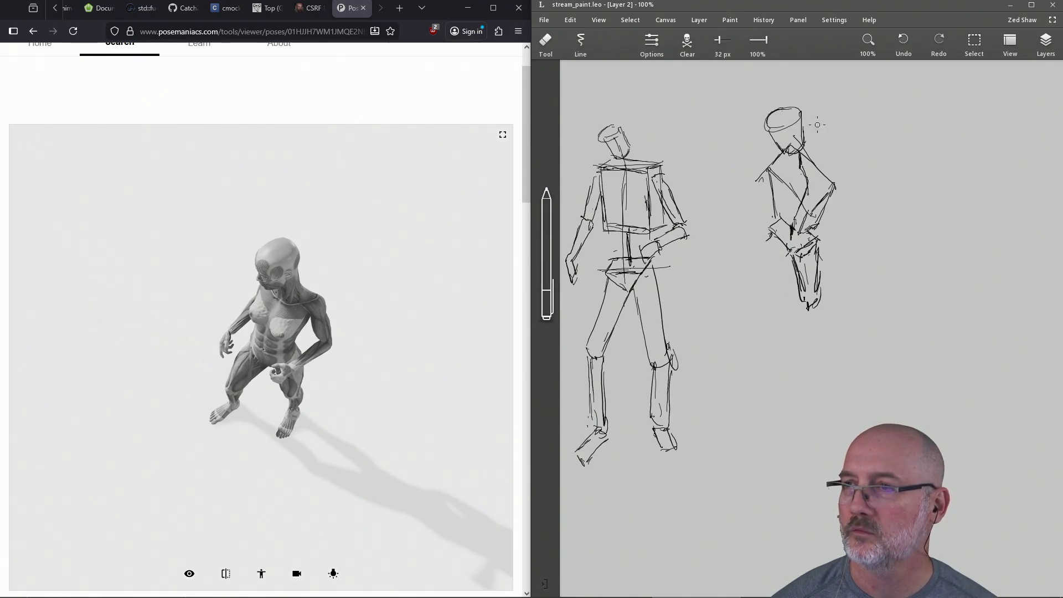
key(b)
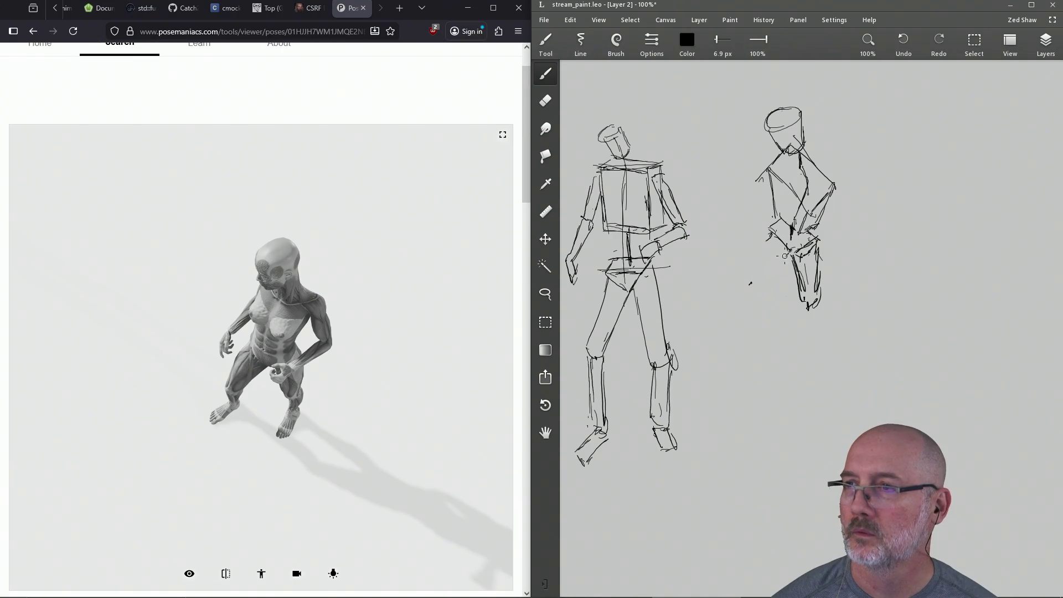
mouse_move(768, 234)
mouse_down()
mouse_move(752, 267)
mouse_move(781, 266)
mouse_up()
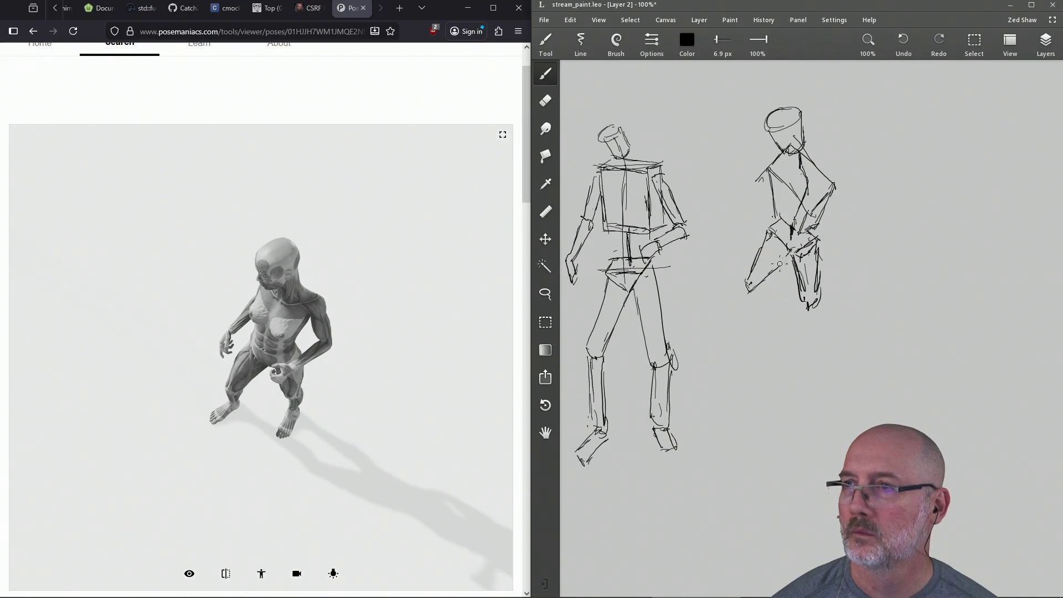
key(ctrl+s)
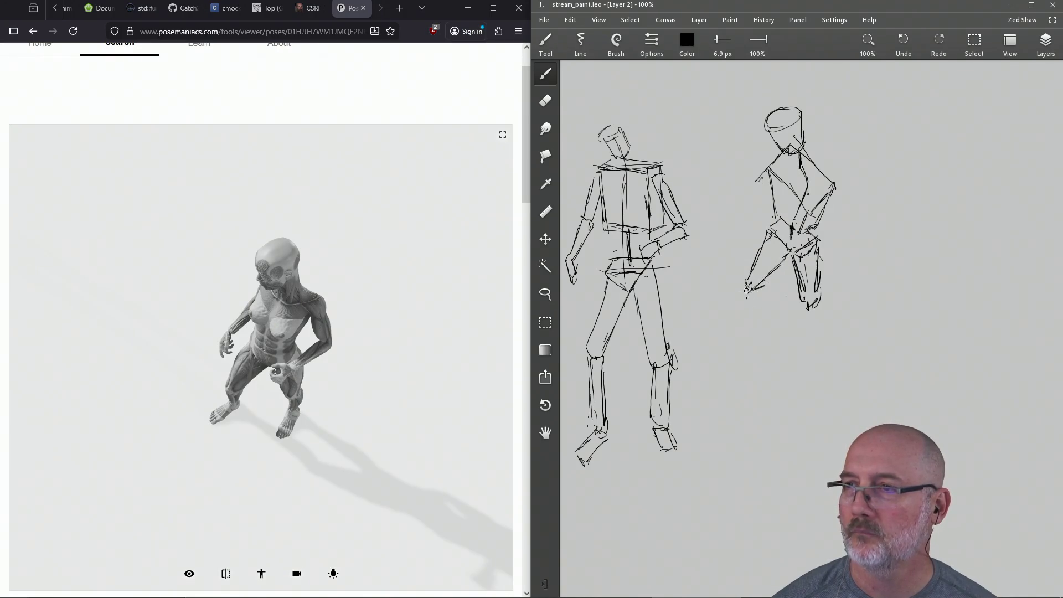
Sketch the foot of the stepping leg and rough in the second figure's right foot.
mouse_move(758, 294)
mouse_down()
mouse_move(756, 311)
mouse_move(734, 317)
mouse_up()
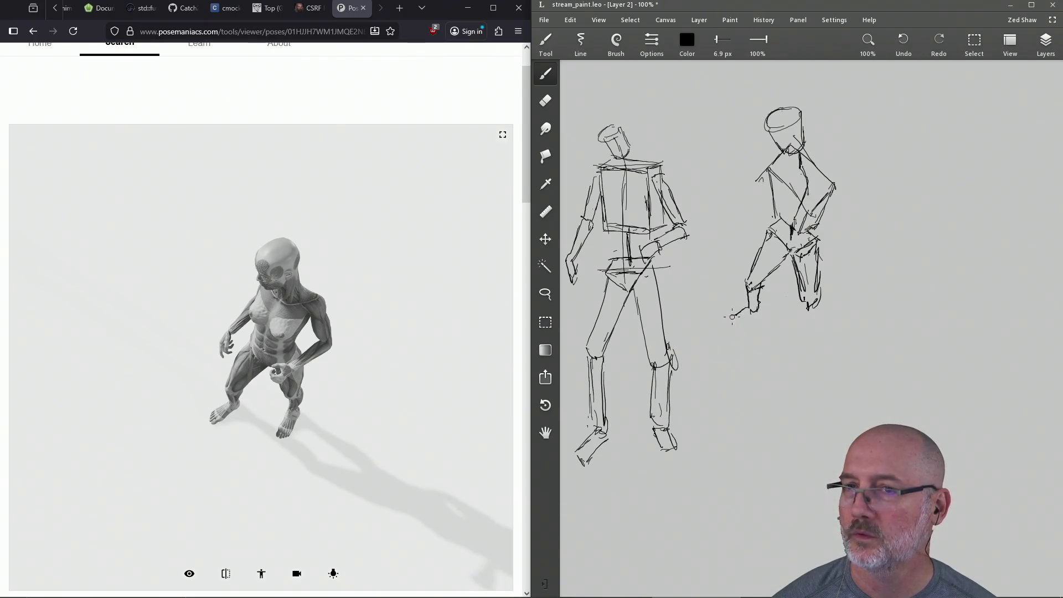
key(ctrl+s)
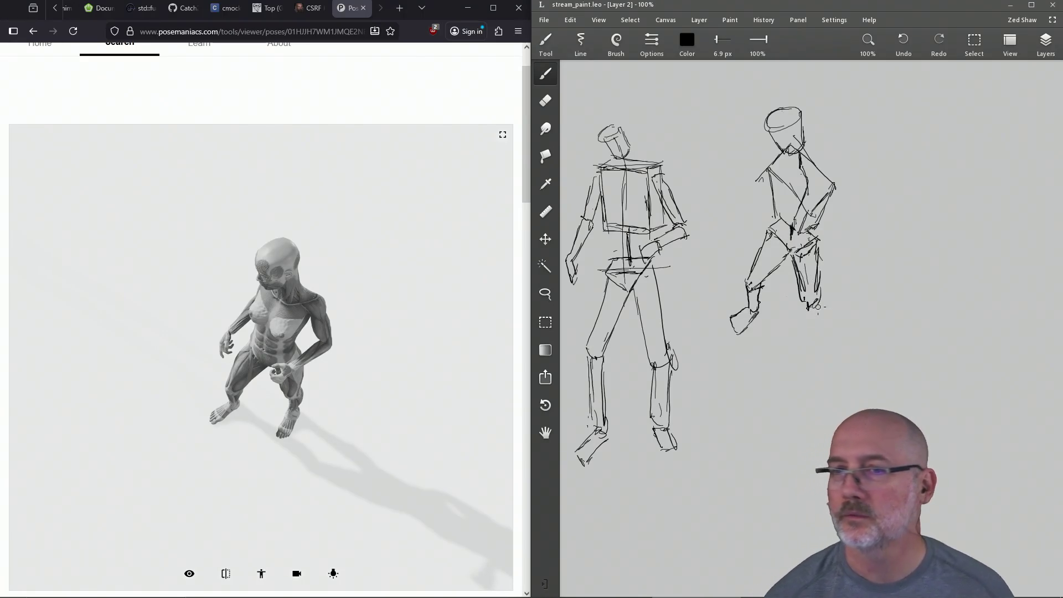
drag(808, 287, 819, 305)
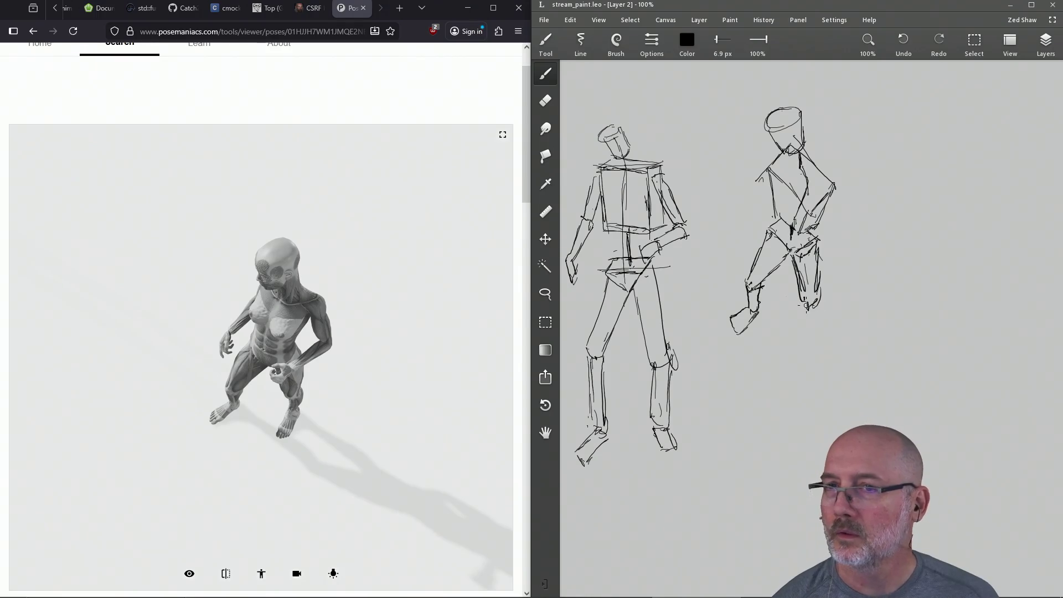
mouse_move(822, 297)
mouse_down()
mouse_move(803, 347)
mouse_move(808, 331)
mouse_up()
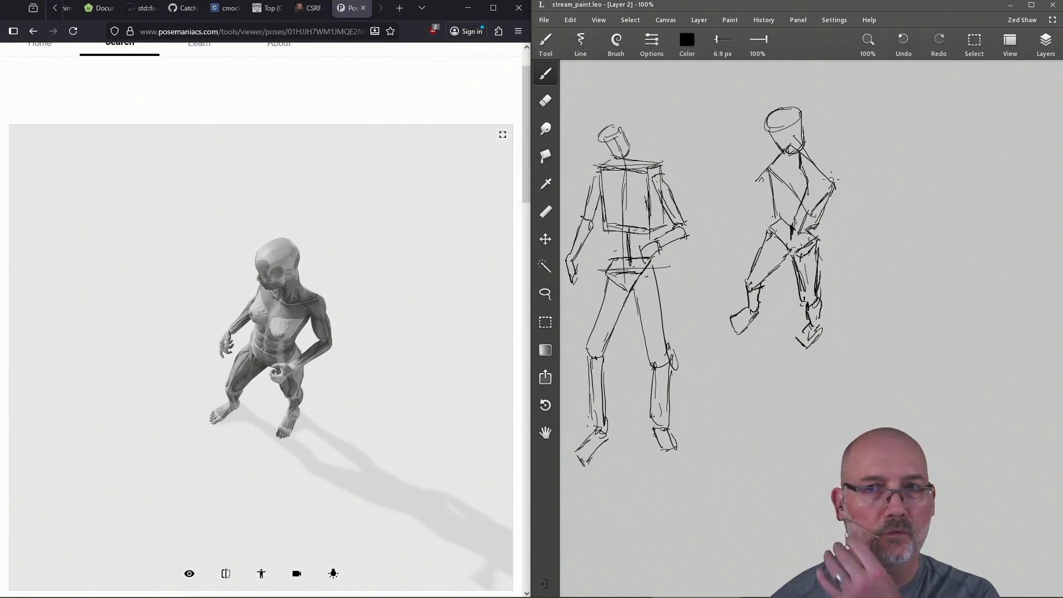
Extend the second figure's arm hanging down from the shoulder and start its hand, then save.
click(772, 187)
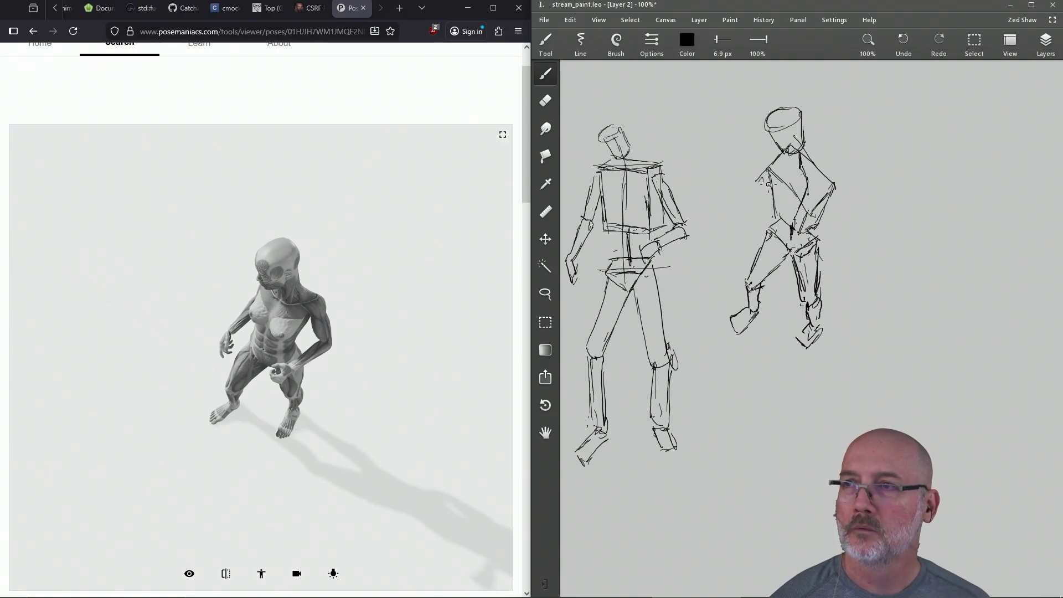
drag(750, 202, 735, 222)
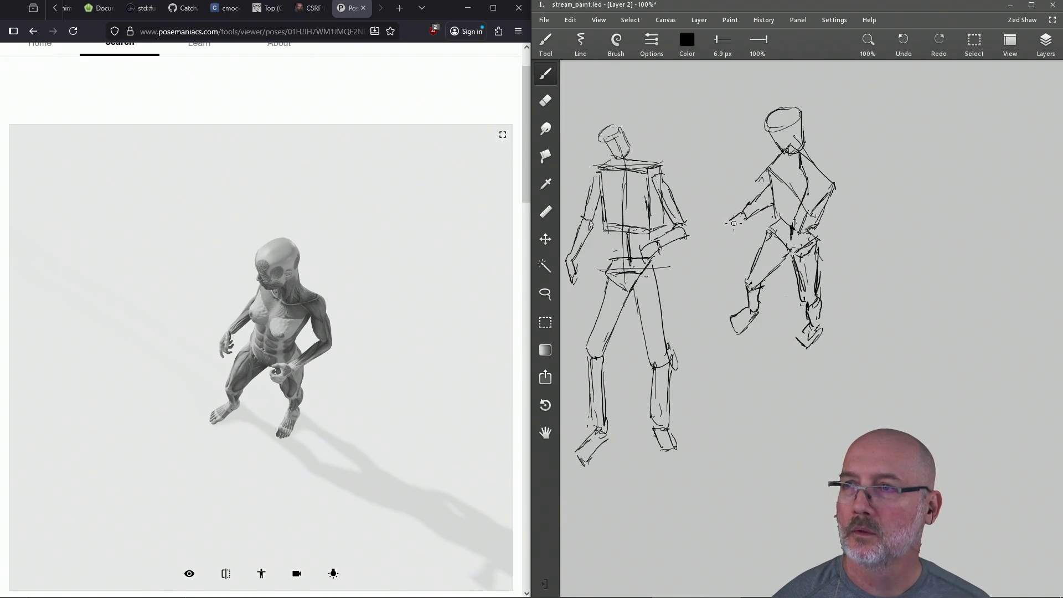
key(ctrl+s)
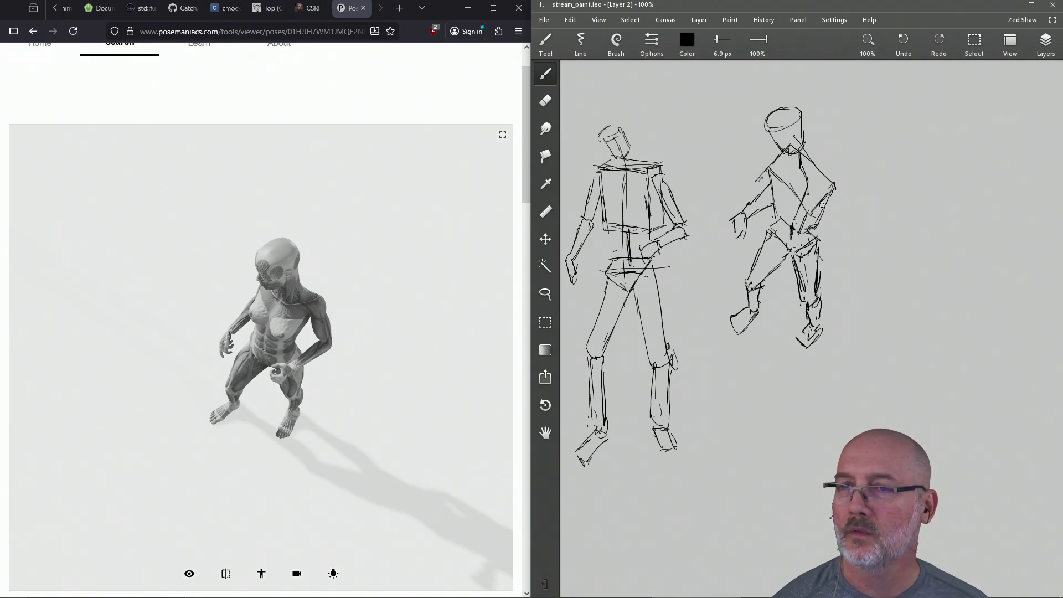
drag(828, 202, 838, 224)
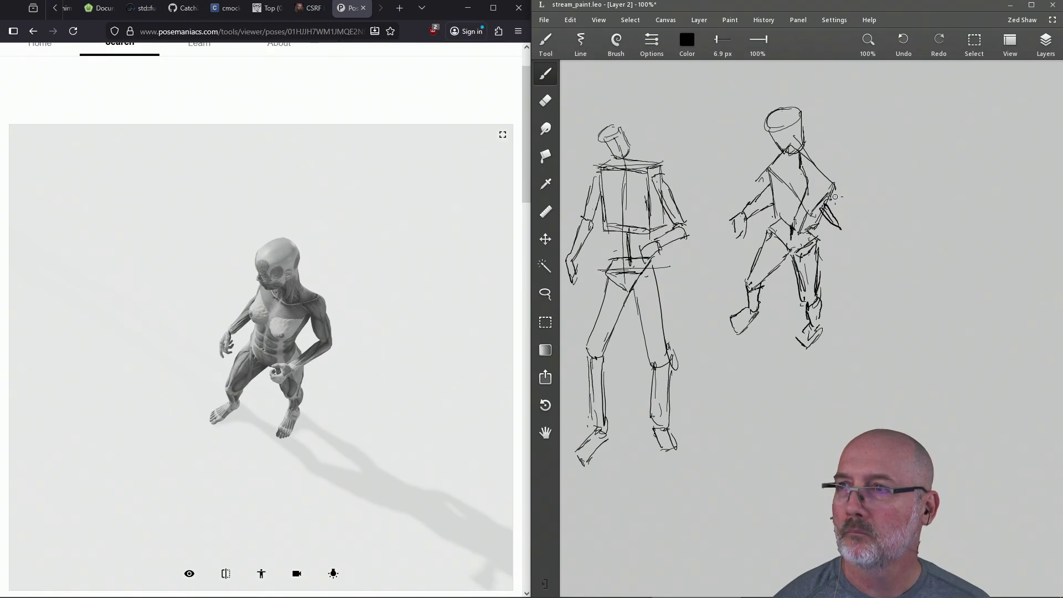
drag(846, 221, 833, 215)
Redraw the right figure's hand near the hip and add strokes across its hips.
key(e)
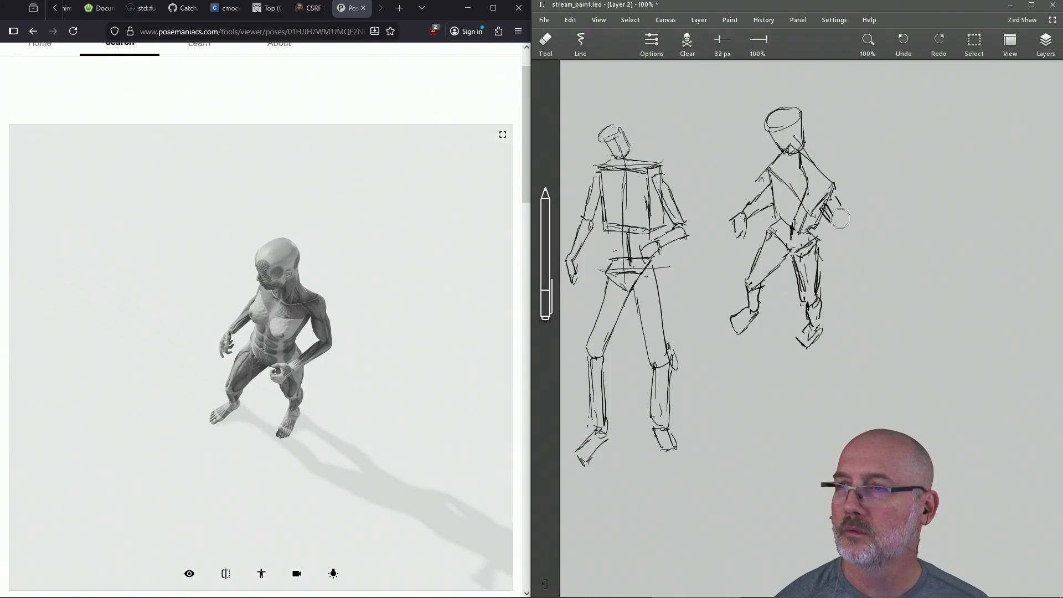
key(ctrl+s)
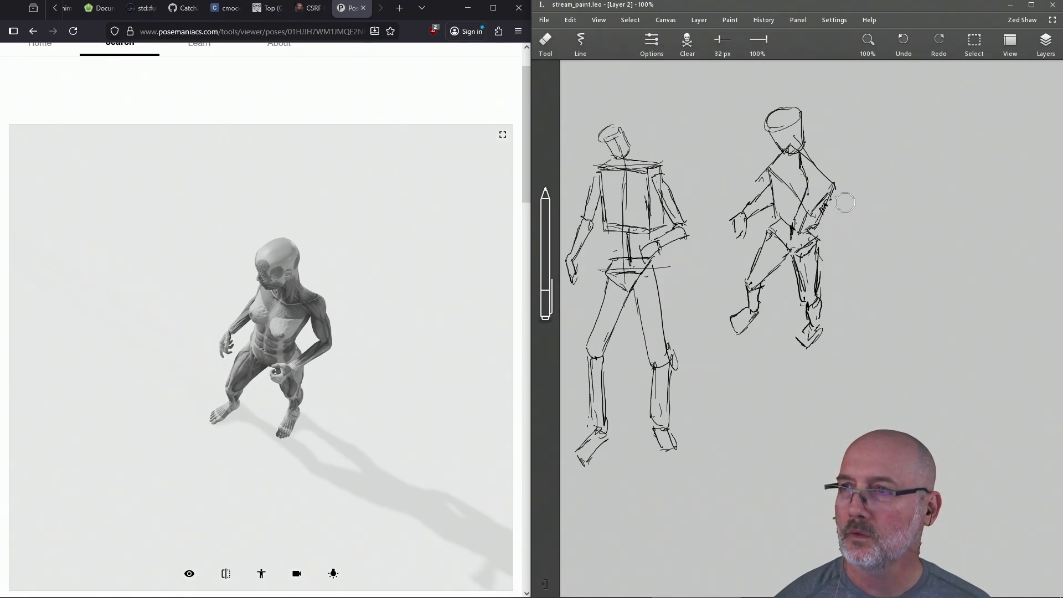
key(b)
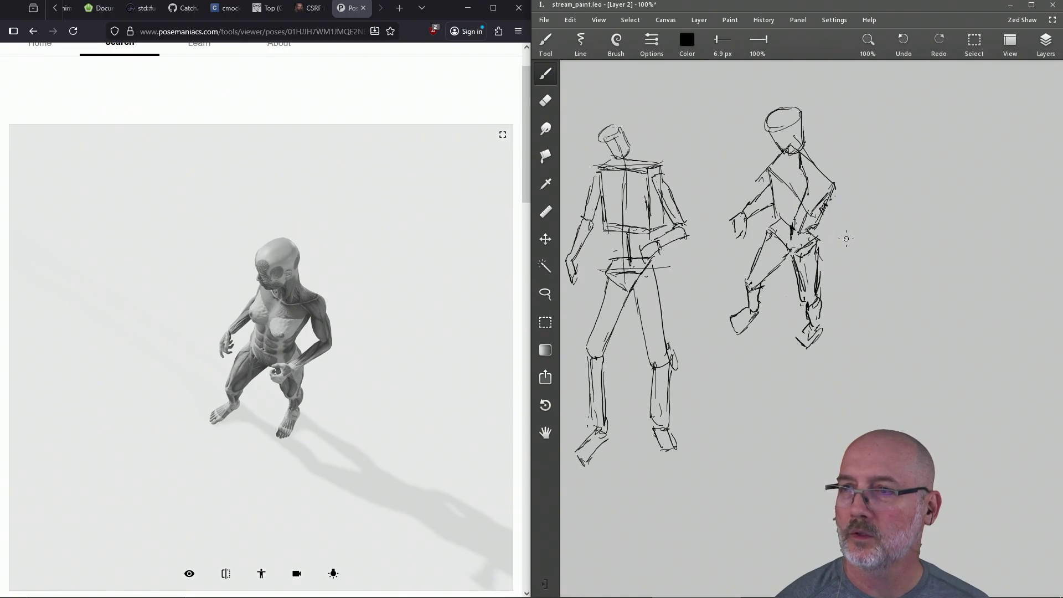
mouse_move(829, 212)
mouse_down()
mouse_move(828, 226)
mouse_move(814, 216)
mouse_move(841, 236)
mouse_up()
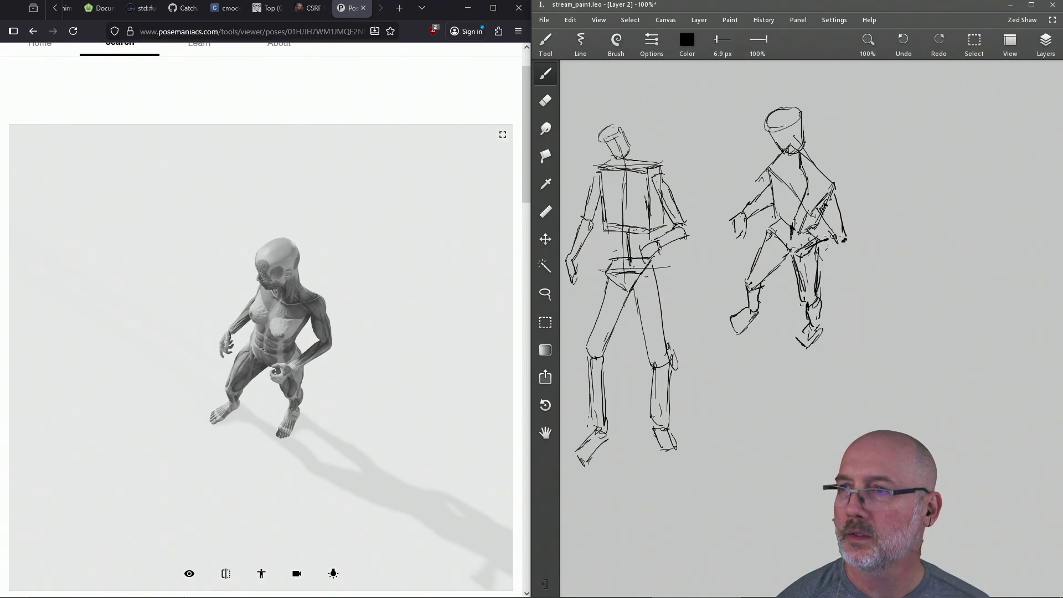
drag(800, 263, 821, 252)
mouse_move(817, 258)
mouse_down()
mouse_move(832, 245)
mouse_move(804, 248)
mouse_up()
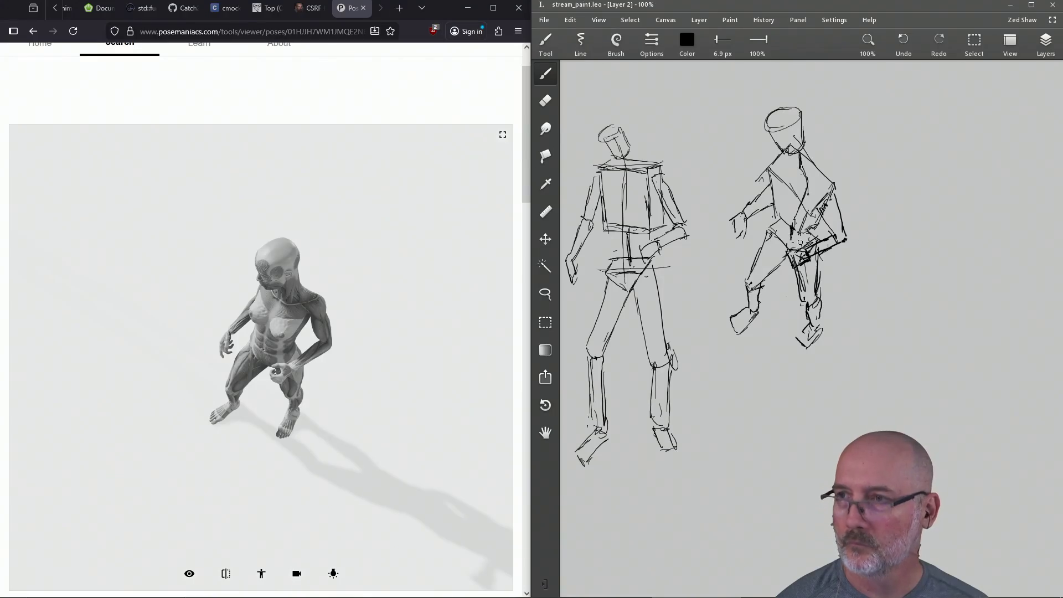
key(e)
Reduce the eraser to 13 px, save the sketch, and rotate the 3D reference figure to new angles.
drag(730, 38, 708, 44)
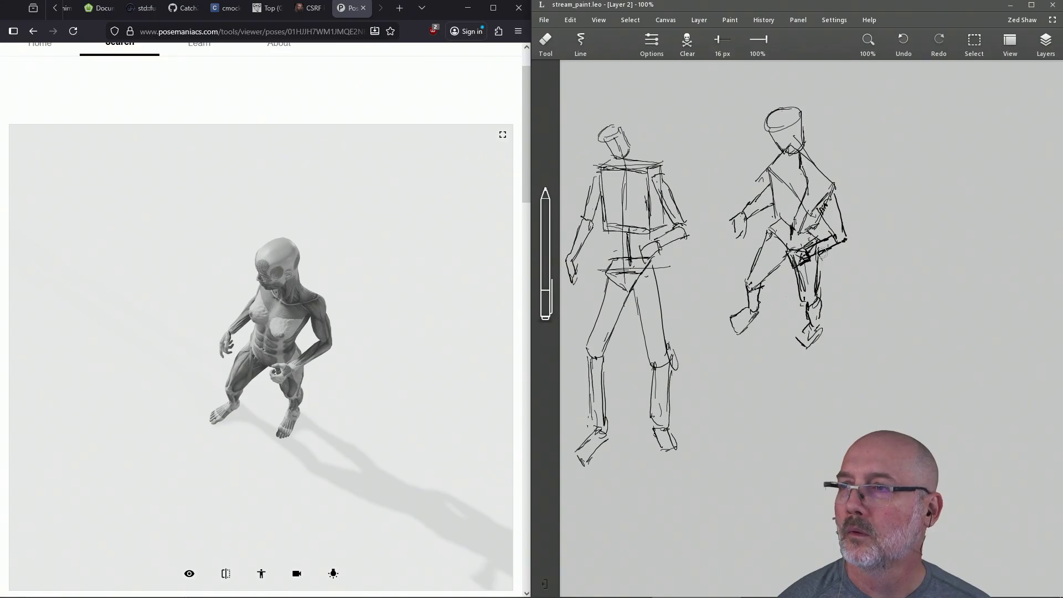
drag(721, 39, 716, 40)
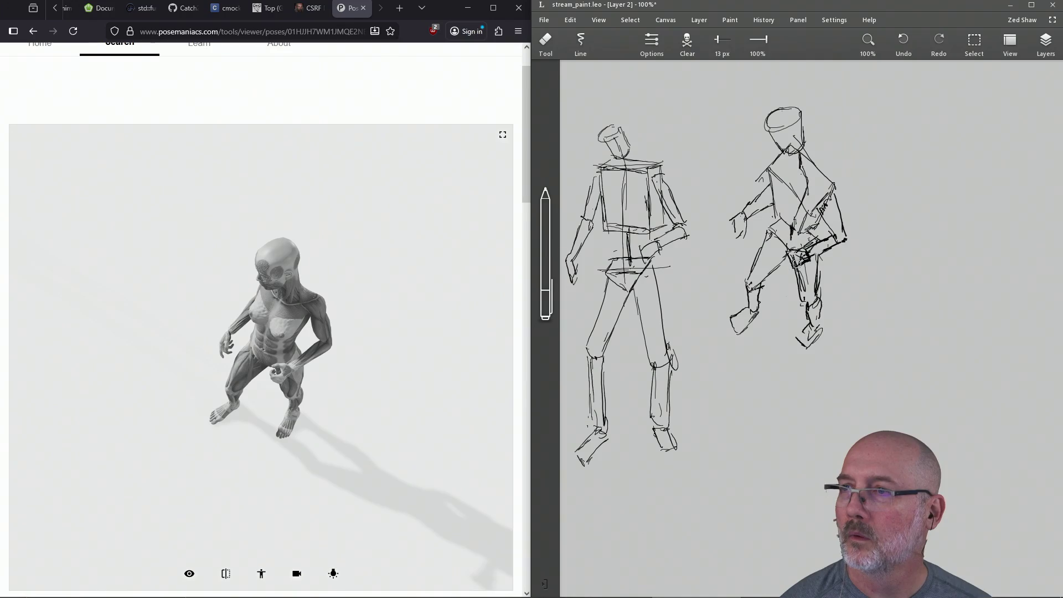
key(ctrl+s)
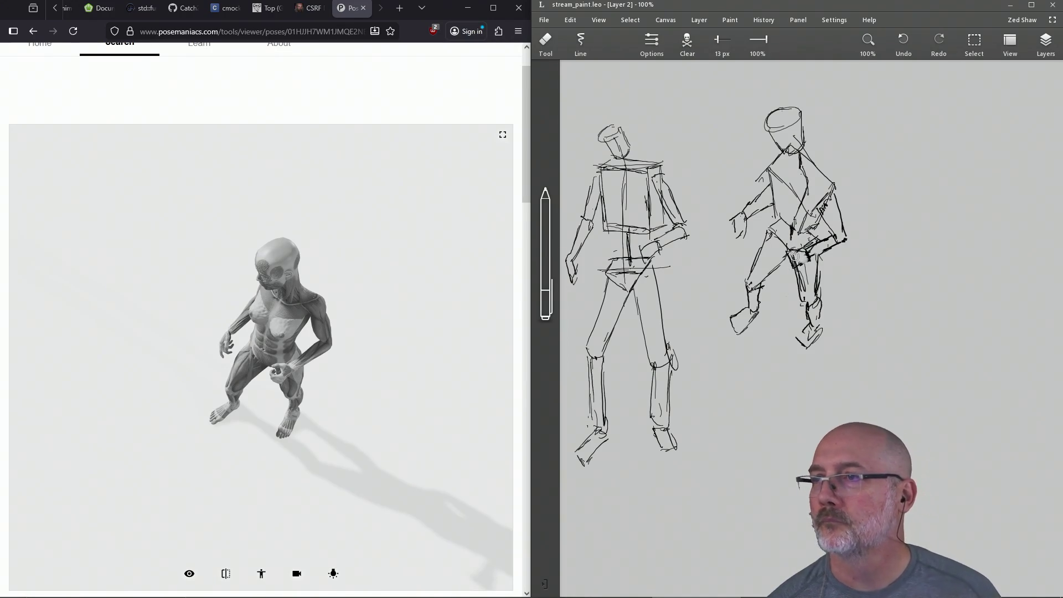
key(b)
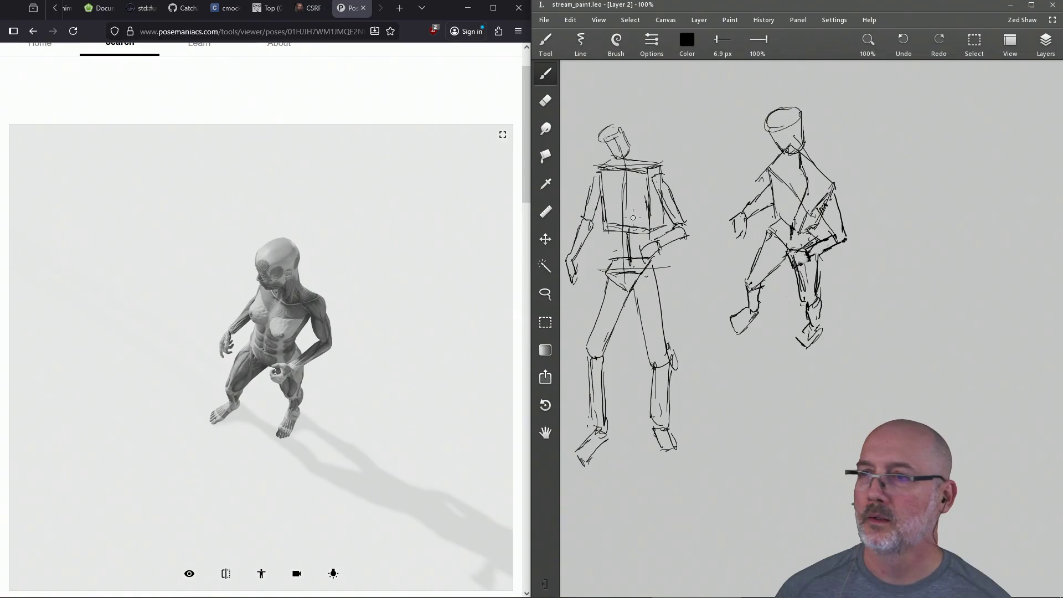
mouse_move(320, 321)
mouse_down()
mouse_move(404, 330)
mouse_move(332, 319)
mouse_move(332, 289)
mouse_move(344, 289)
mouse_move(292, 290)
mouse_move(245, 244)
mouse_up()
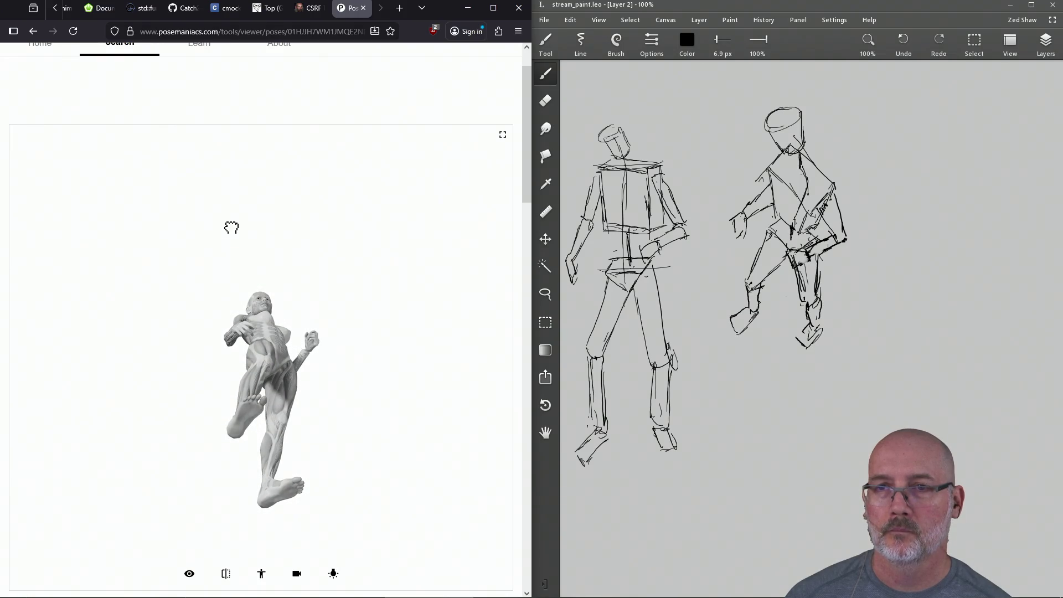
drag(245, 249, 60, 66)
Return to the Posemaniacs home page.
click(33, 31)
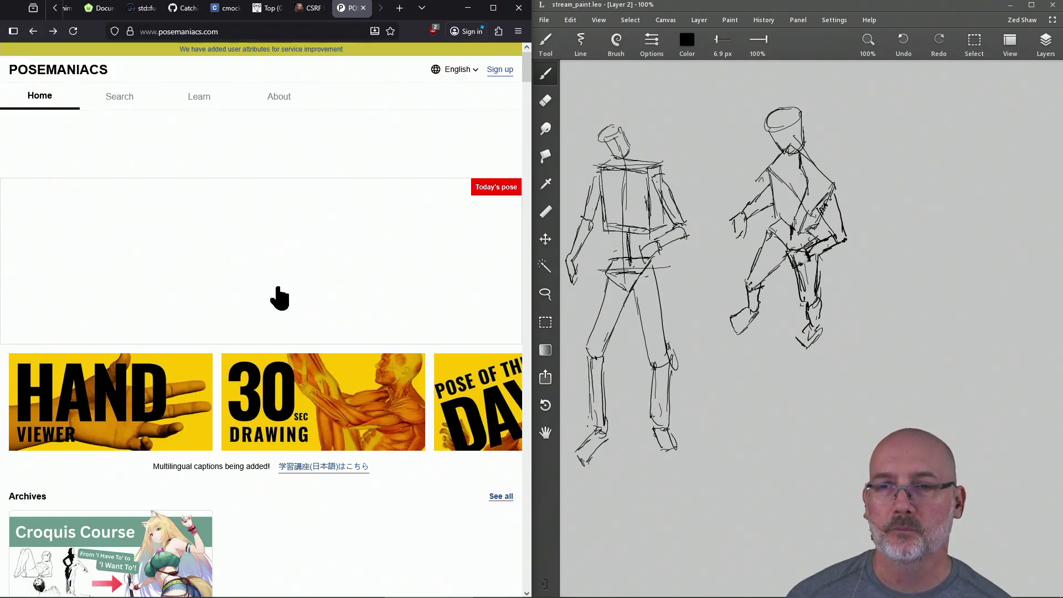
scroll(325, 411, down, 4)
scroll(327, 406, down, 5)
scroll(326, 406, up, 4)
scroll(327, 407, down, 5)
scroll(327, 406, down, 3)
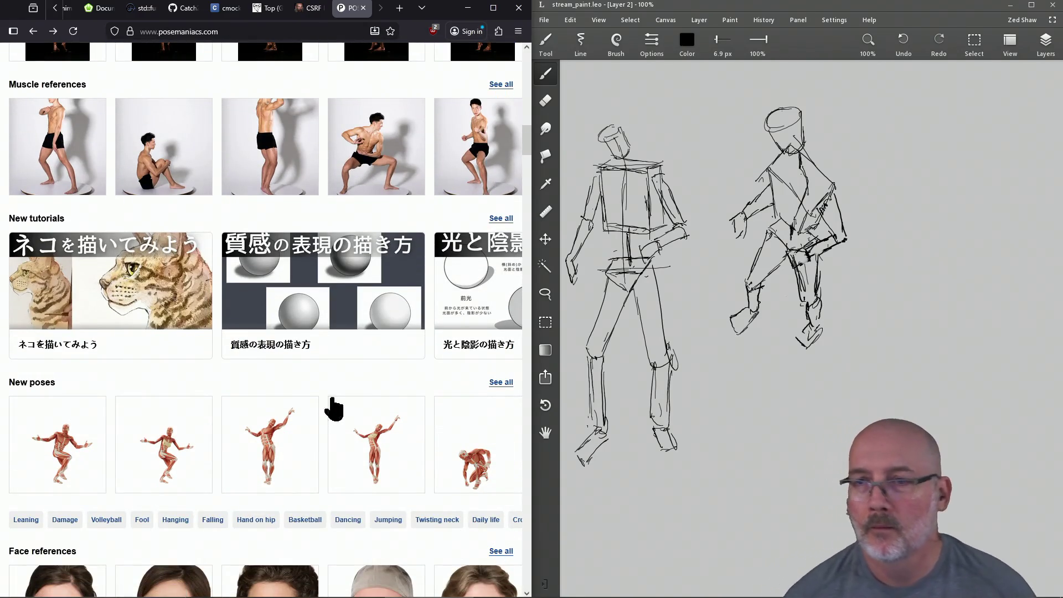
scroll(329, 411, down, 2)
scroll(336, 407, down, 1)
scroll(337, 408, down, 2)
scroll(336, 407, up, 1)
scroll(337, 407, up, 1)
scroll(335, 407, down, 3)
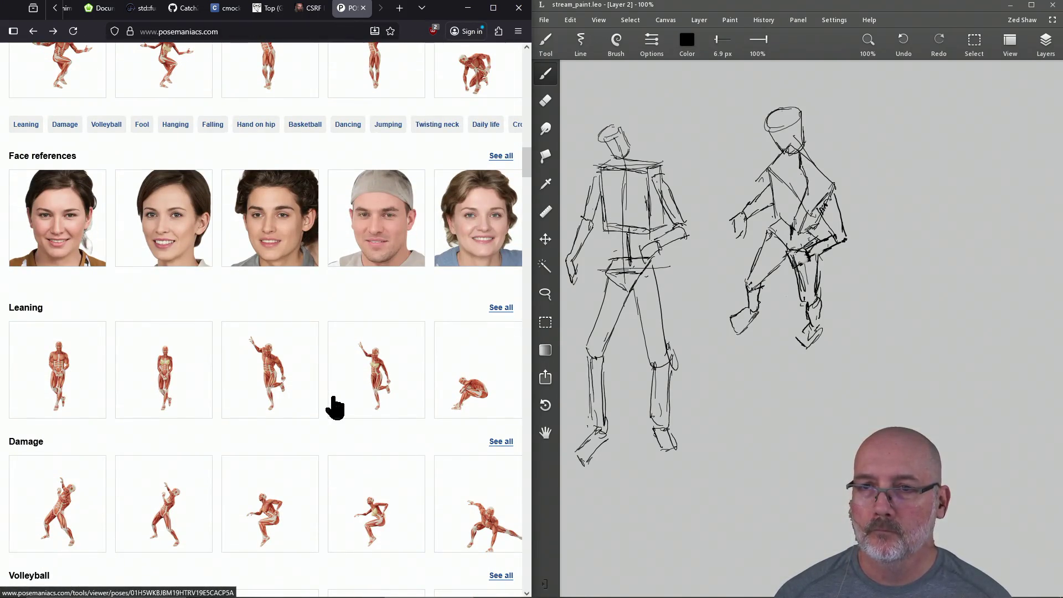
scroll(335, 407, down, 1)
scroll(333, 407, down, 1)
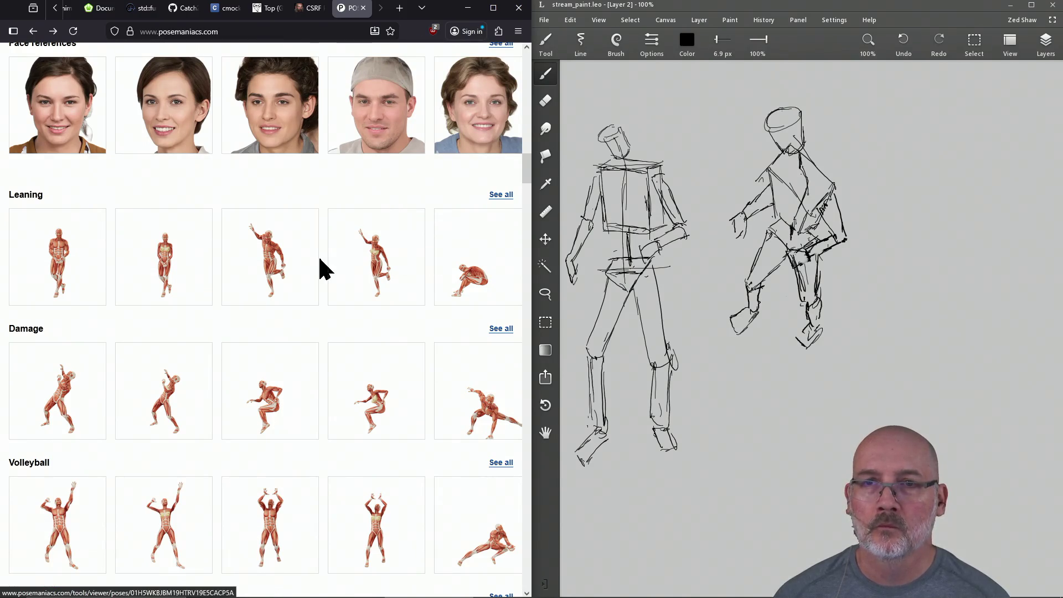
scroll(250, 341, down, 2)
scroll(246, 341, down, 2)
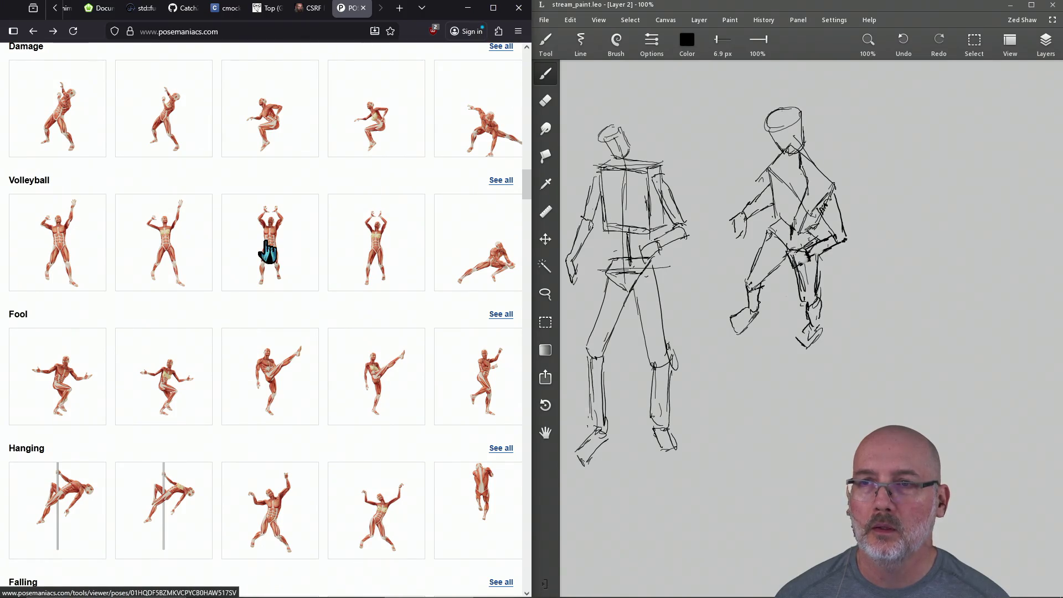
Open the first Volleyball pose and rotate the model to a three-quarter back view.
click(56, 248)
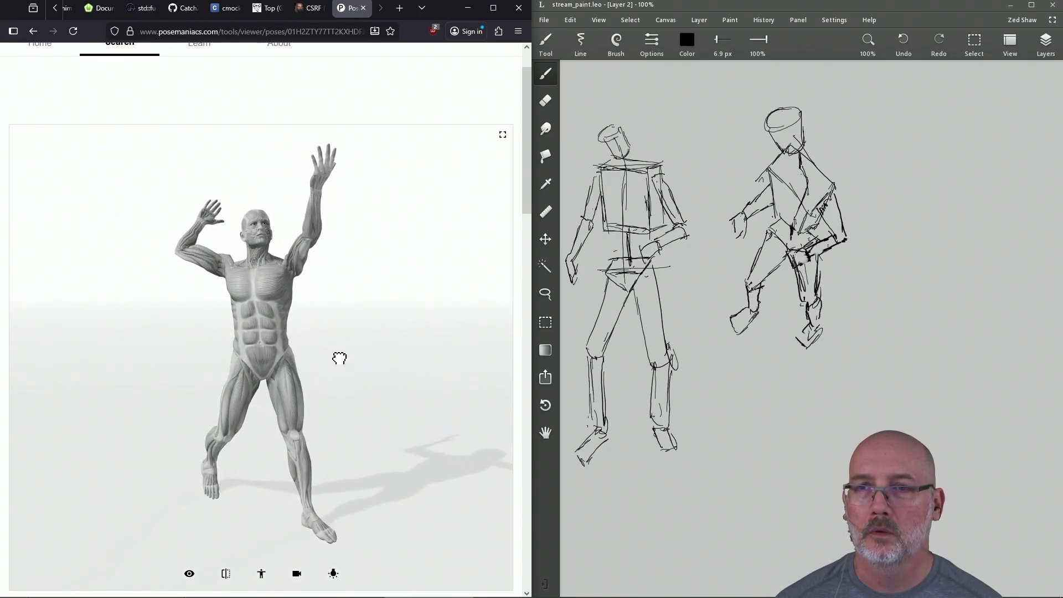
mouse_move(339, 356)
mouse_down()
mouse_move(407, 349)
mouse_move(331, 350)
mouse_up()
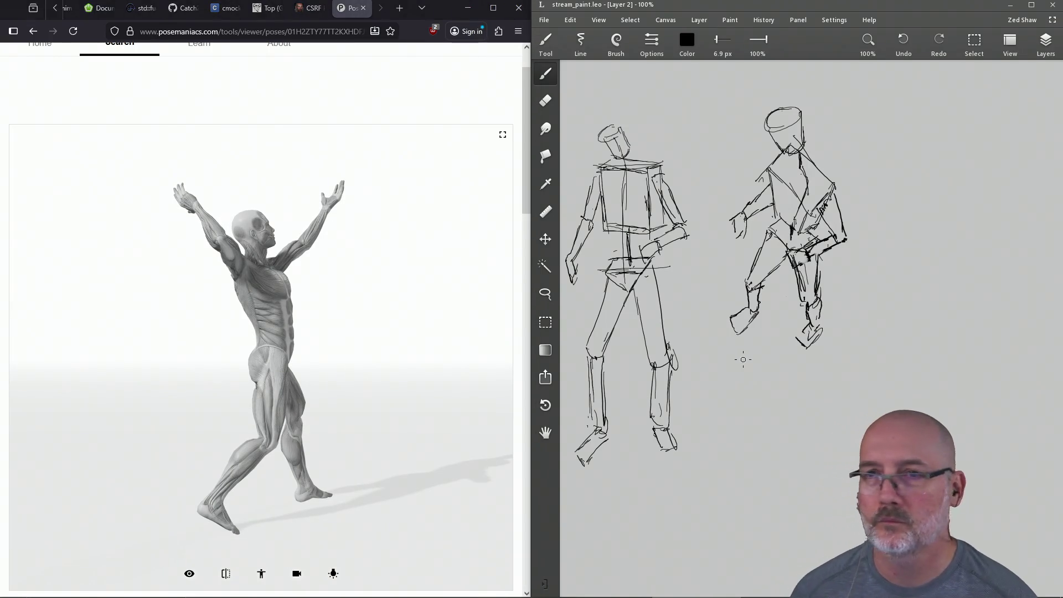
mouse_move(360, 375)
mouse_down()
mouse_move(321, 397)
mouse_move(238, 391)
mouse_up()
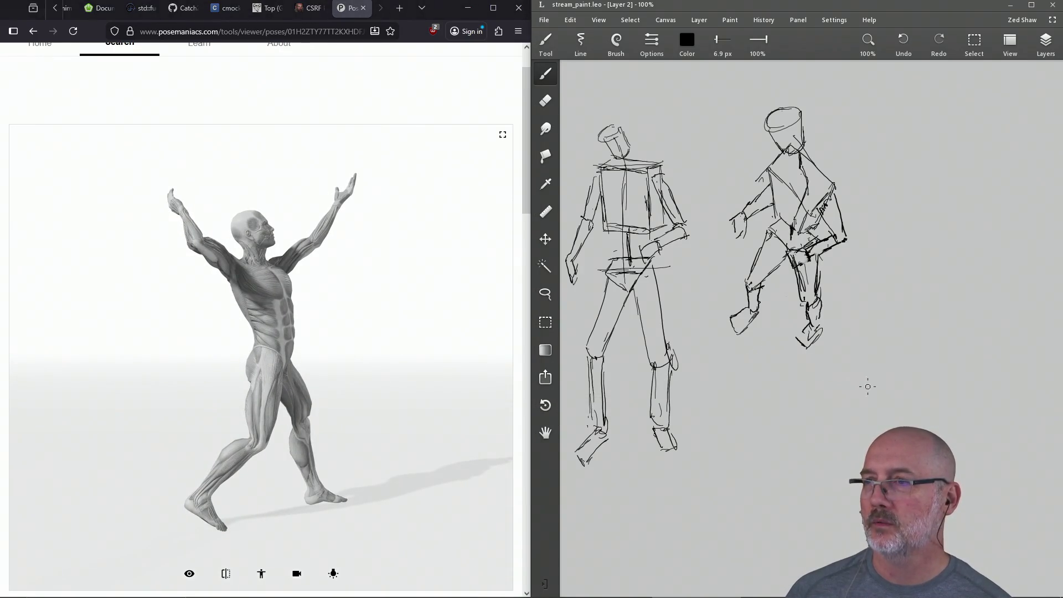
mouse_move(989, 367)
mouse_down()
mouse_move(839, 322)
mouse_move(880, 249)
mouse_move(838, 318)
mouse_move(884, 276)
mouse_move(837, 257)
mouse_move(860, 290)
mouse_up()
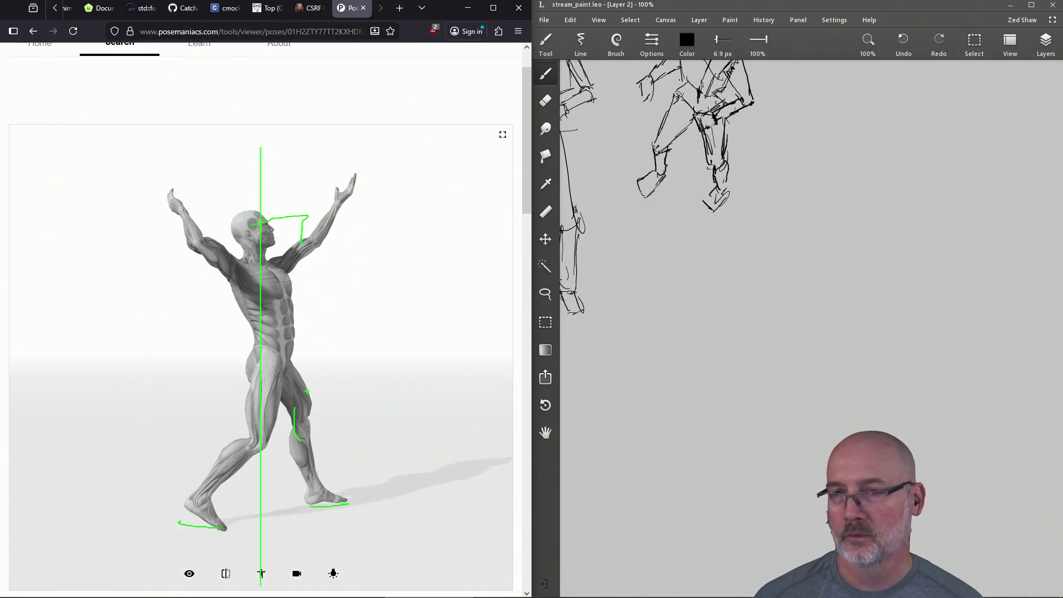
Clear the green annotations and pan the canvas to bring both figure sketches into view.
key(Escape)
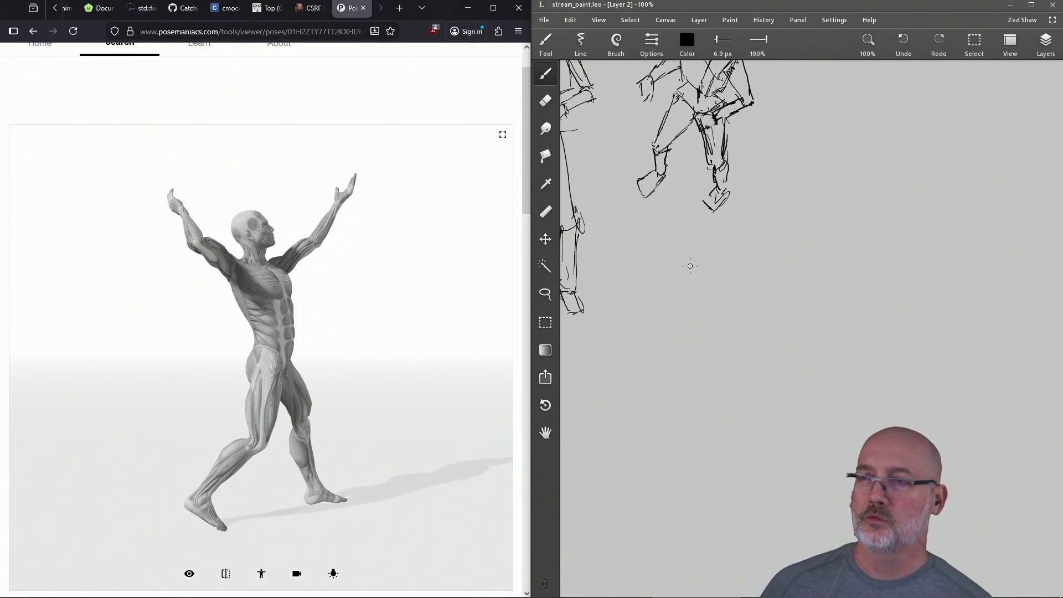
mouse_move(744, 159)
mouse_down()
mouse_move(780, 271)
mouse_move(766, 275)
mouse_up()
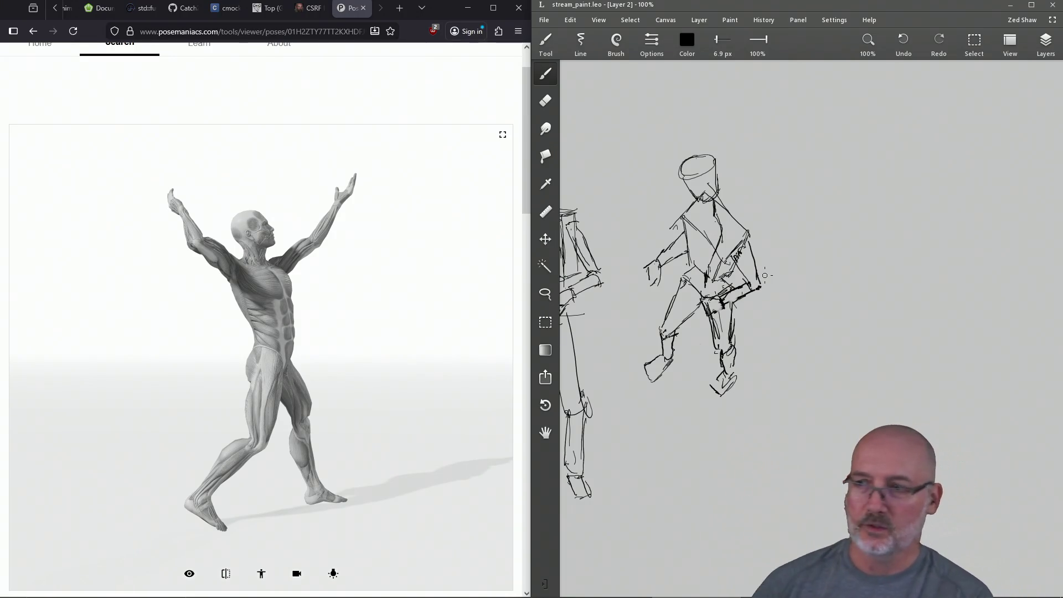
drag(654, 316, 762, 308)
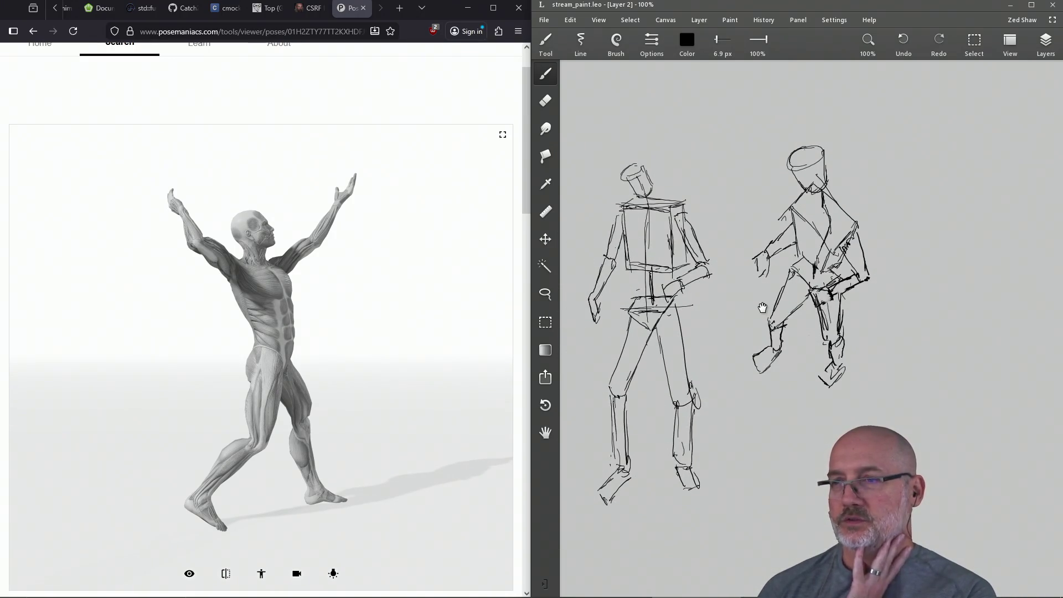
mouse_move(877, 232)
mouse_down()
mouse_move(790, 292)
mouse_move(752, 290)
mouse_up()
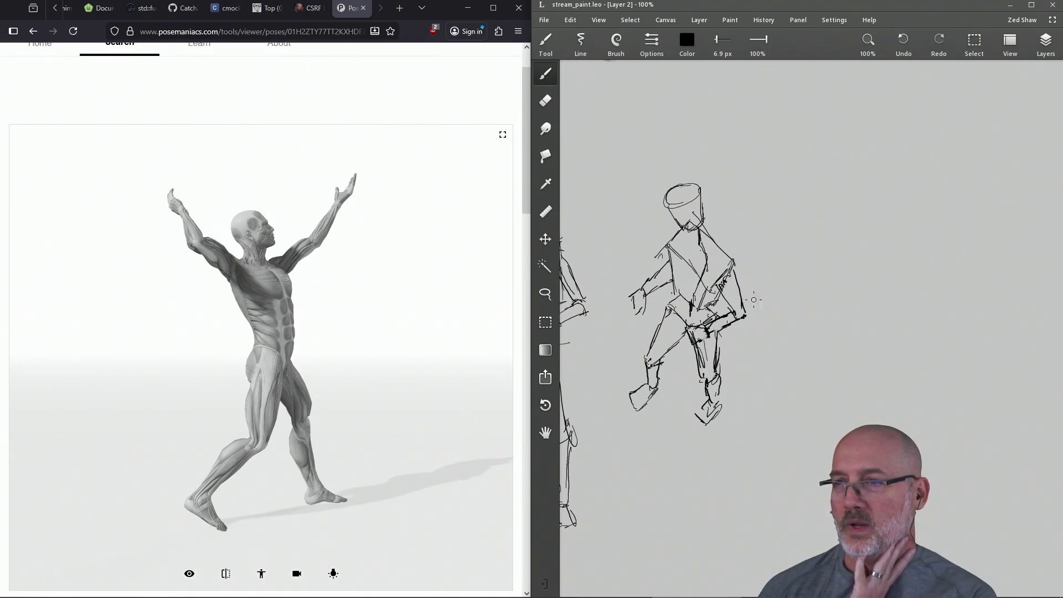
drag(685, 244, 750, 286)
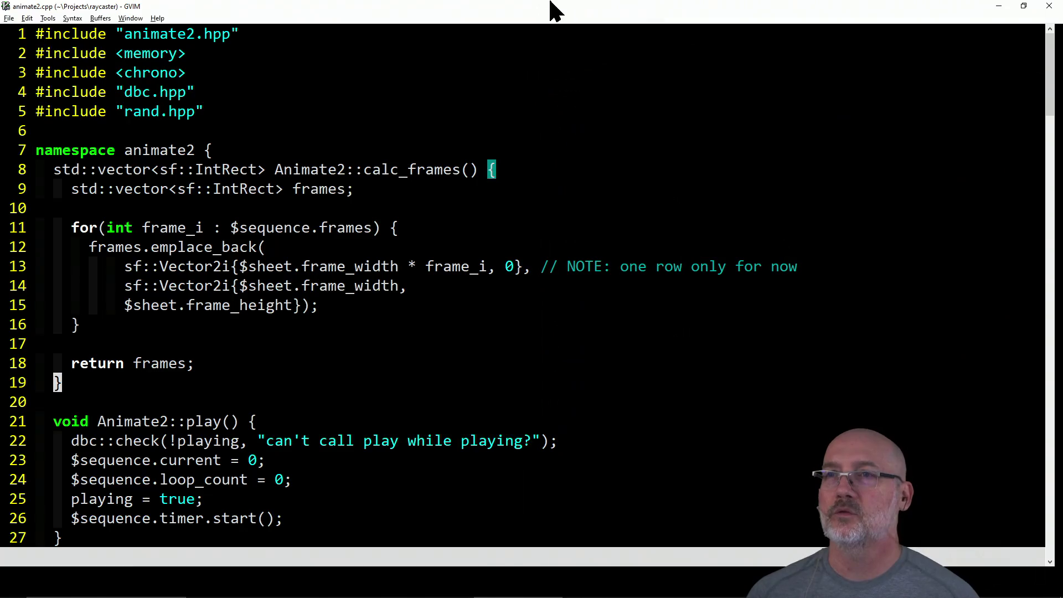
Close the Posemaniacs pose tab in Firefox and bring the animate2.cpp editor to the front.
key(alt+Tab)
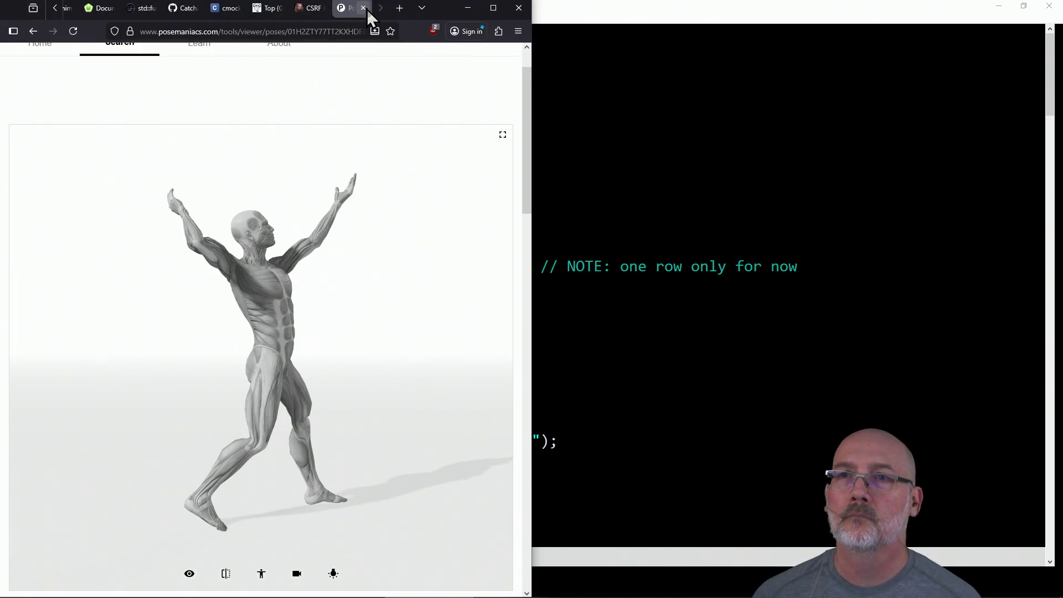
click(33, 31)
scroll(166, 178, up, 5)
scroll(166, 179, up, 10)
scroll(166, 179, up, 10)
scroll(166, 179, up, 10)
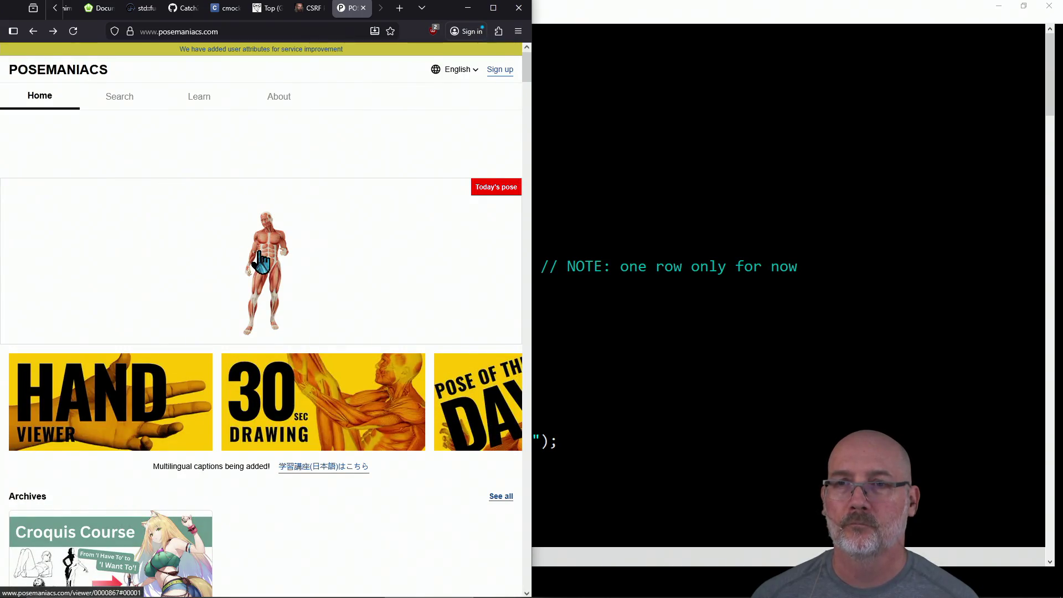
click(233, 199)
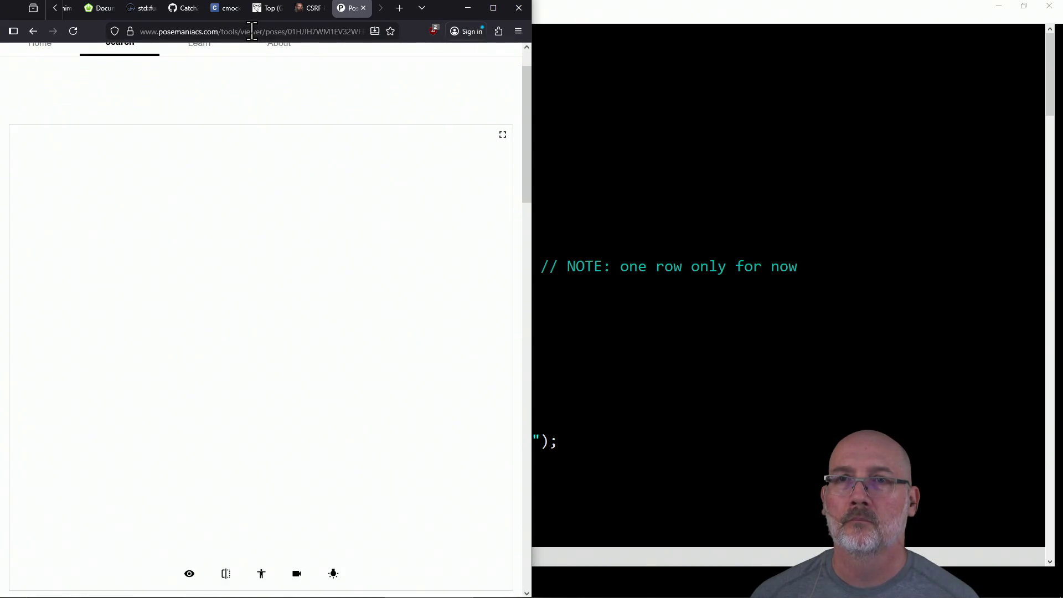
click(251, 31)
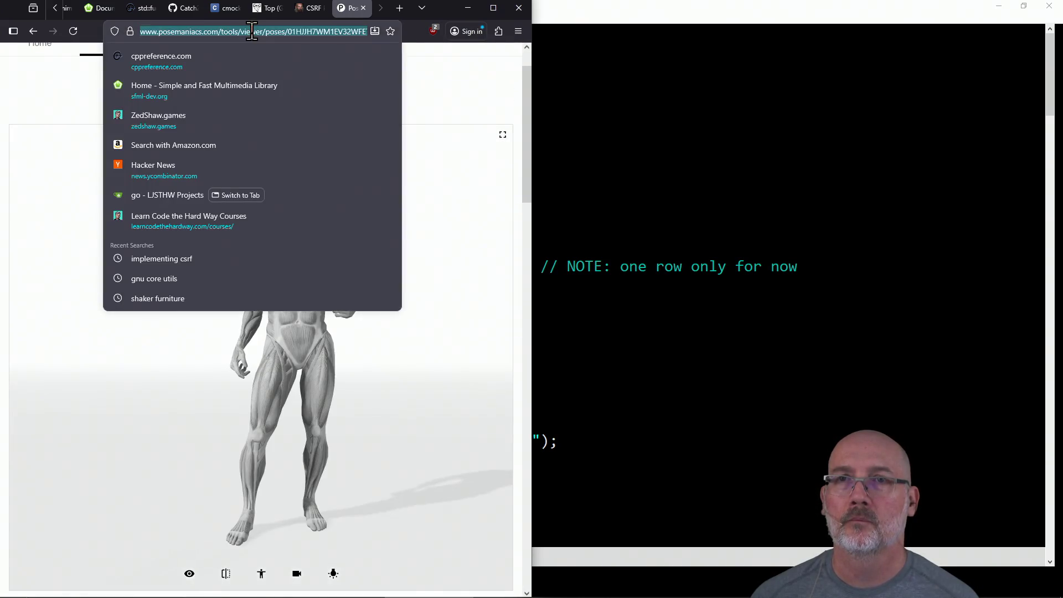
key(ctrl+w)
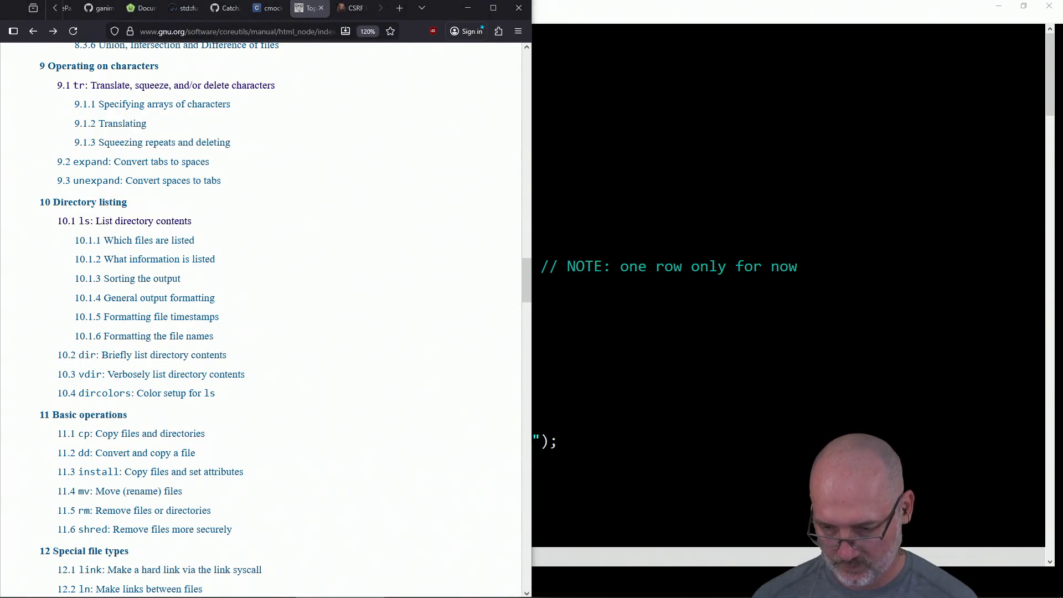
click(743, 453)
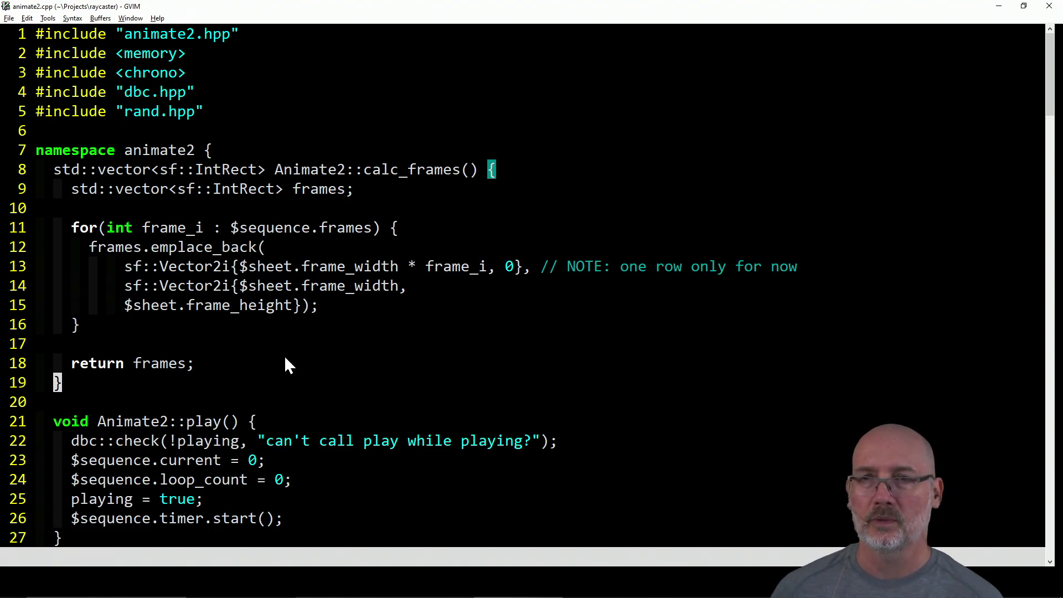
scroll(285, 359, down, 2)
scroll(285, 359, down, 2)
scroll(285, 359, down, 4)
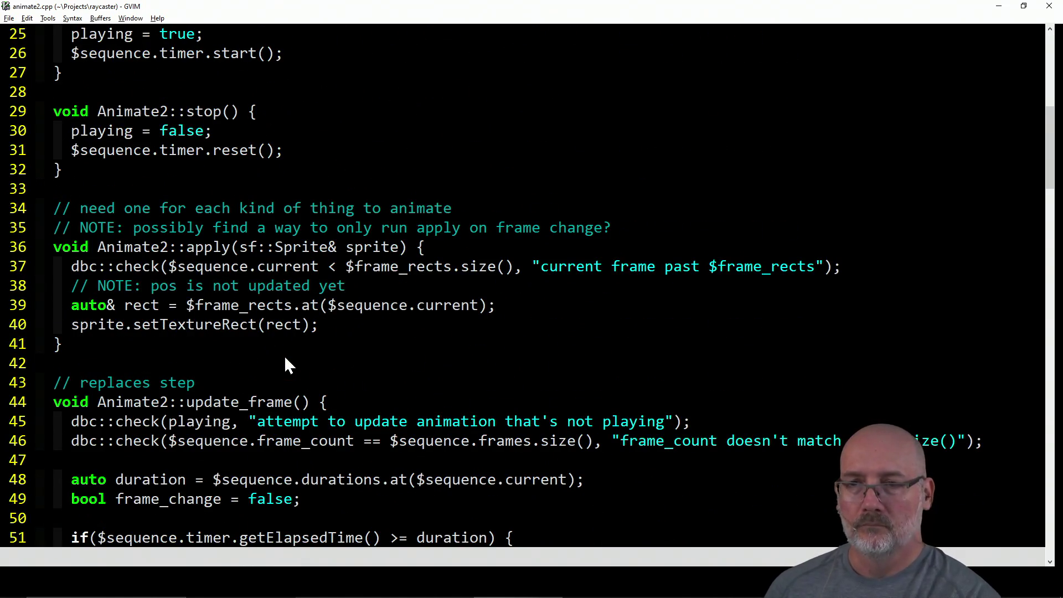
scroll(285, 359, down, 6)
scroll(286, 359, down, 3)
scroll(285, 358, up, 8)
scroll(285, 363, up, 5)
scroll(285, 363, up, 4)
Cycle through the open windows to bring the PowerShell terminal to the front.
key(alt+Tab)
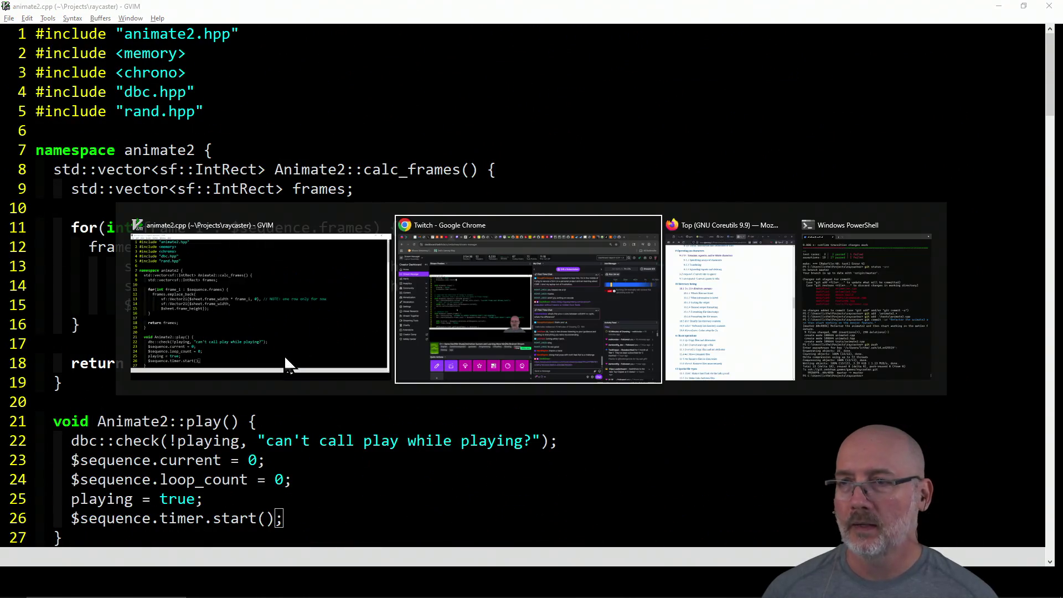
key(Tab)
key(alt+Tab)
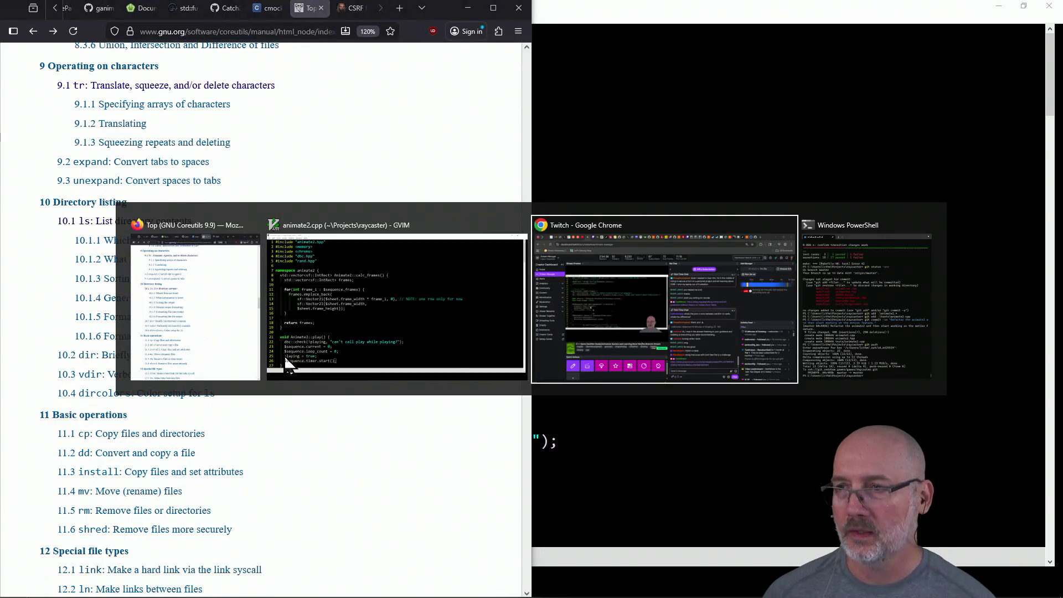
key(alt+Tab)
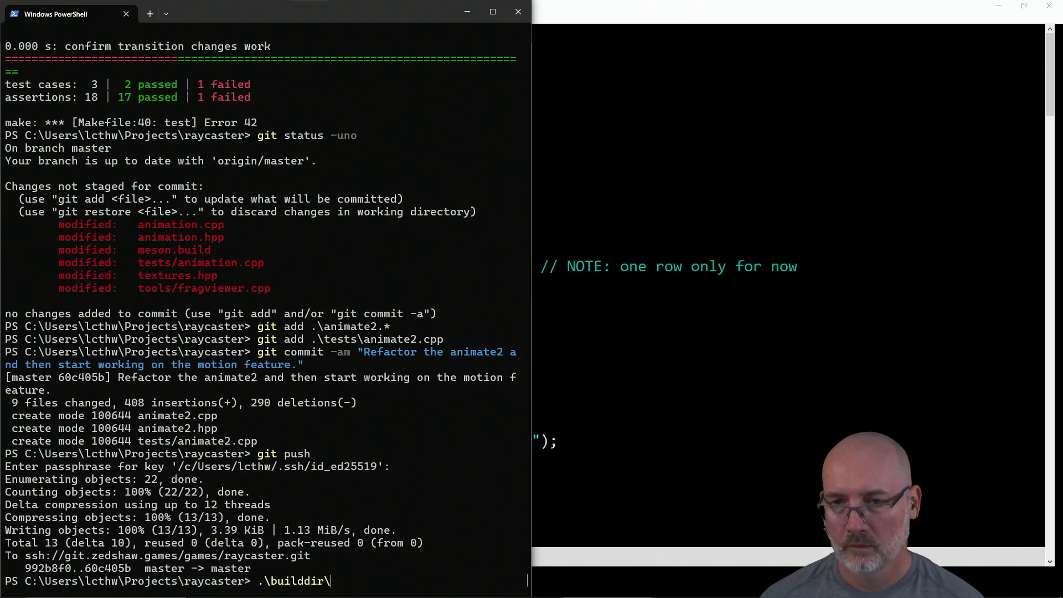
Run .\builddir\arena.exe and maximize the Bossfight Testing Arena window.
key(Return)
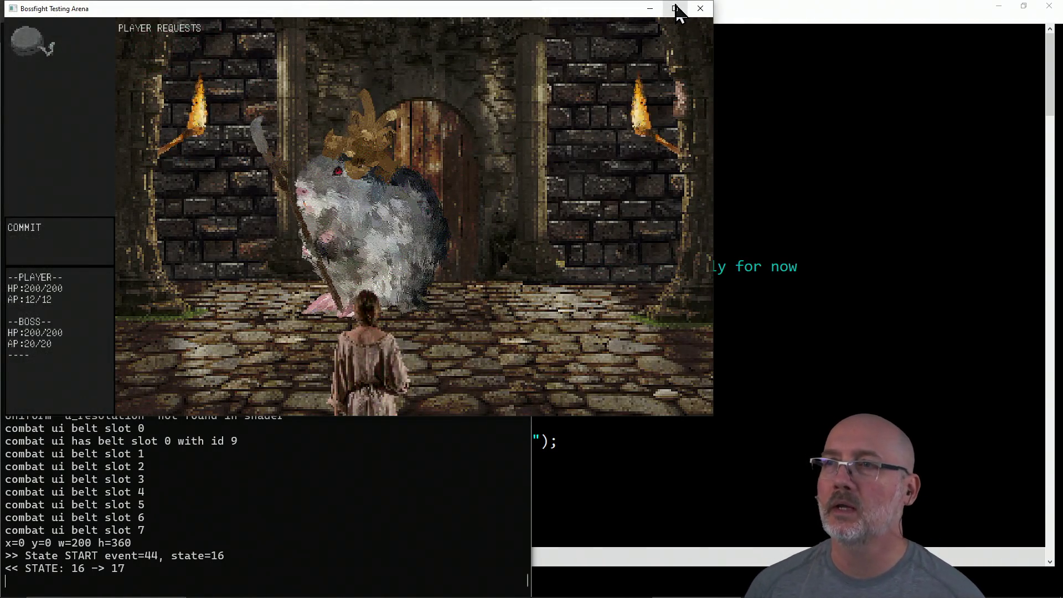
click(674, 9)
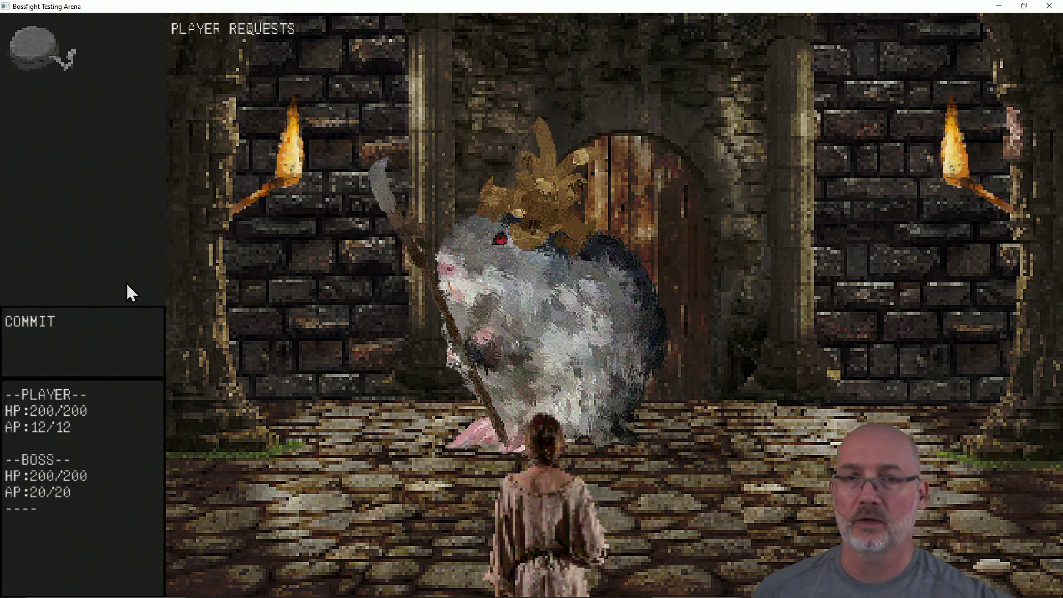
Advance combat turns until player HP 177 and boss HP 191, then close the game.
click(107, 337)
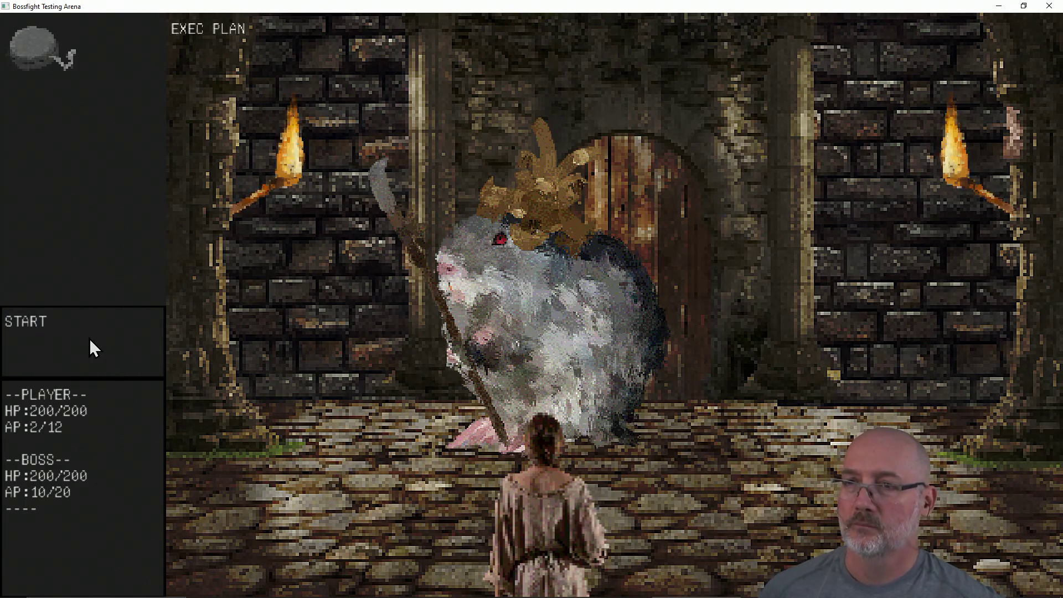
click(90, 340)
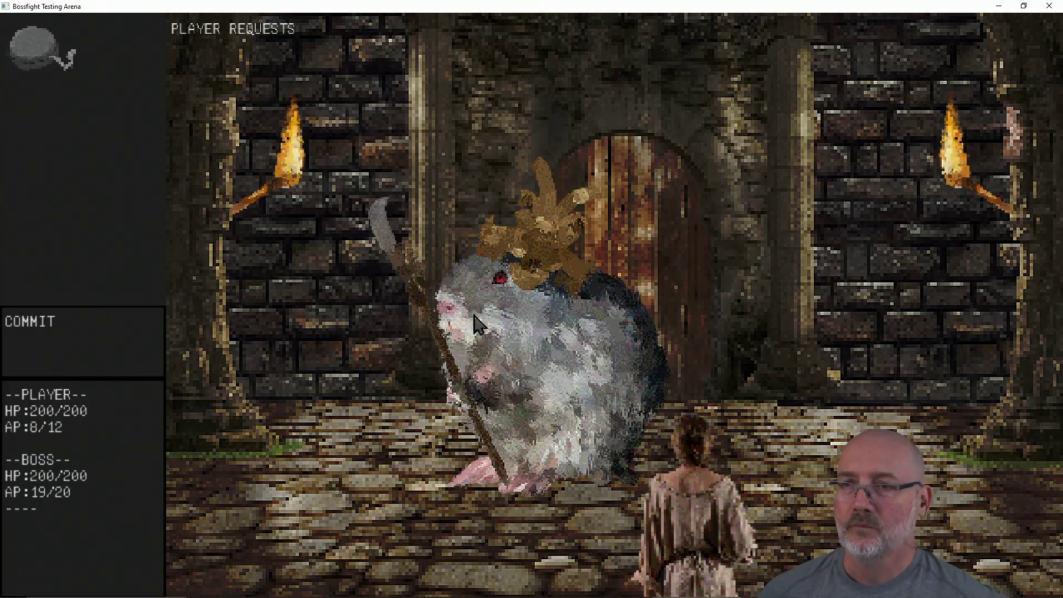
click(41, 338)
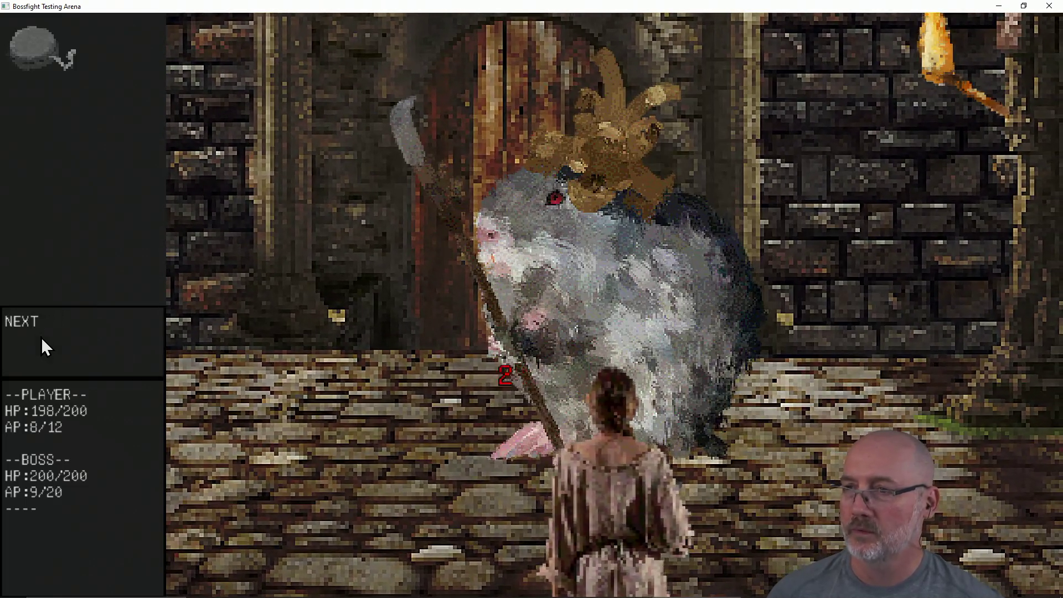
click(41, 337)
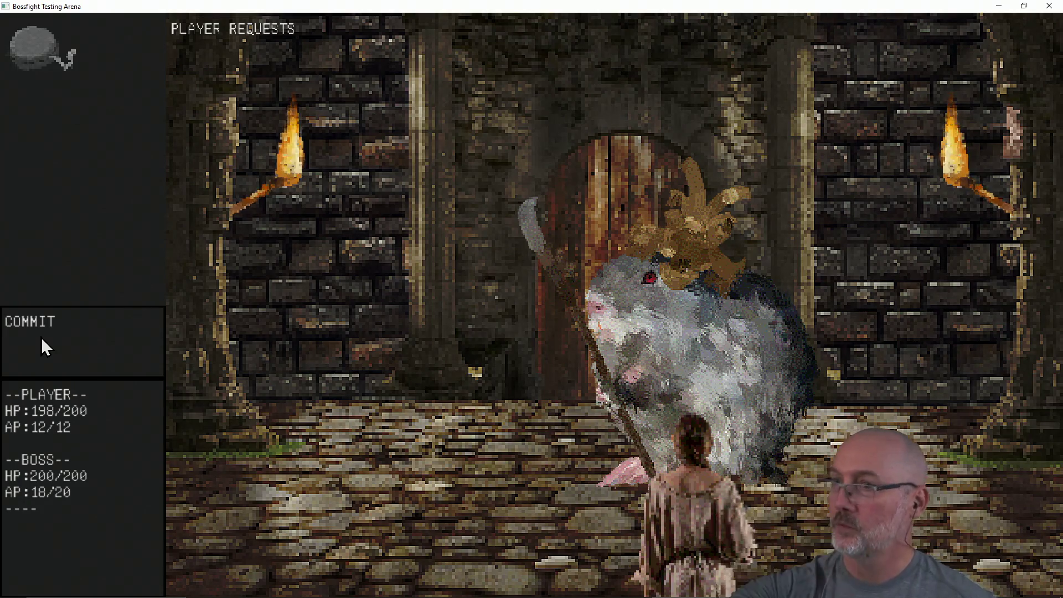
click(41, 338)
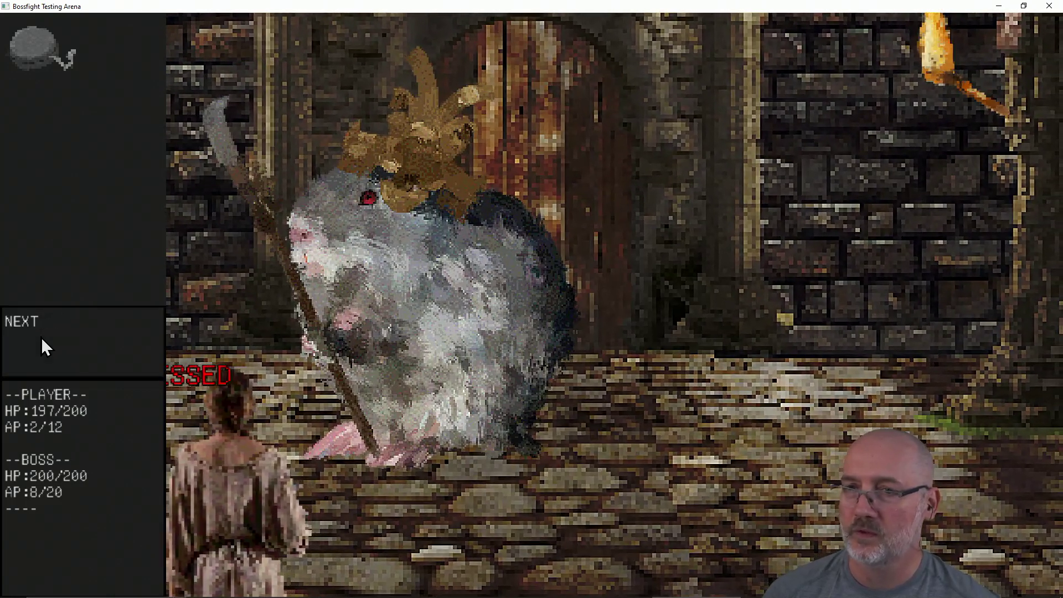
click(41, 338)
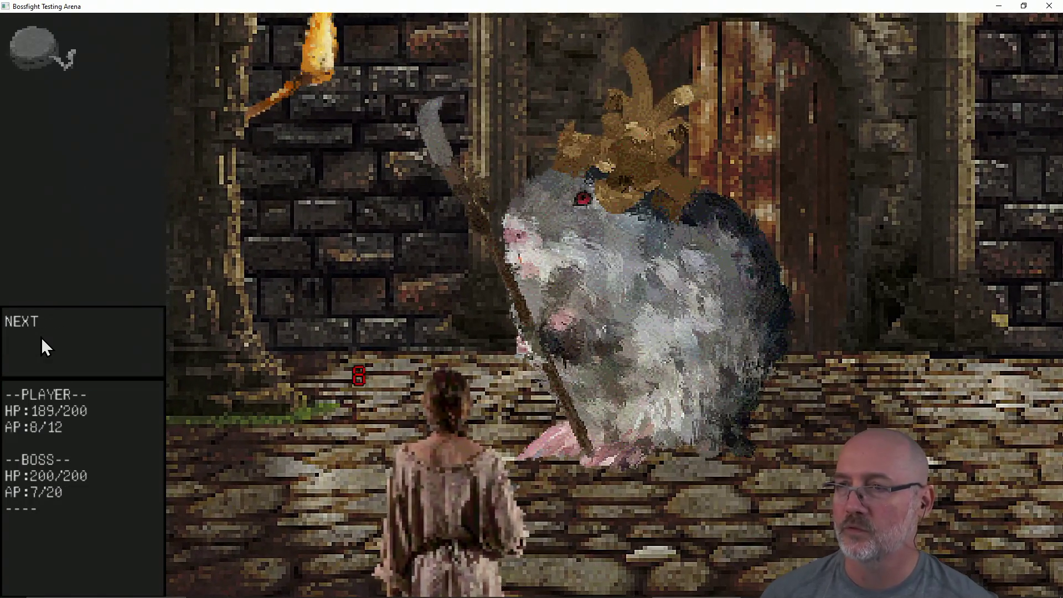
click(41, 338)
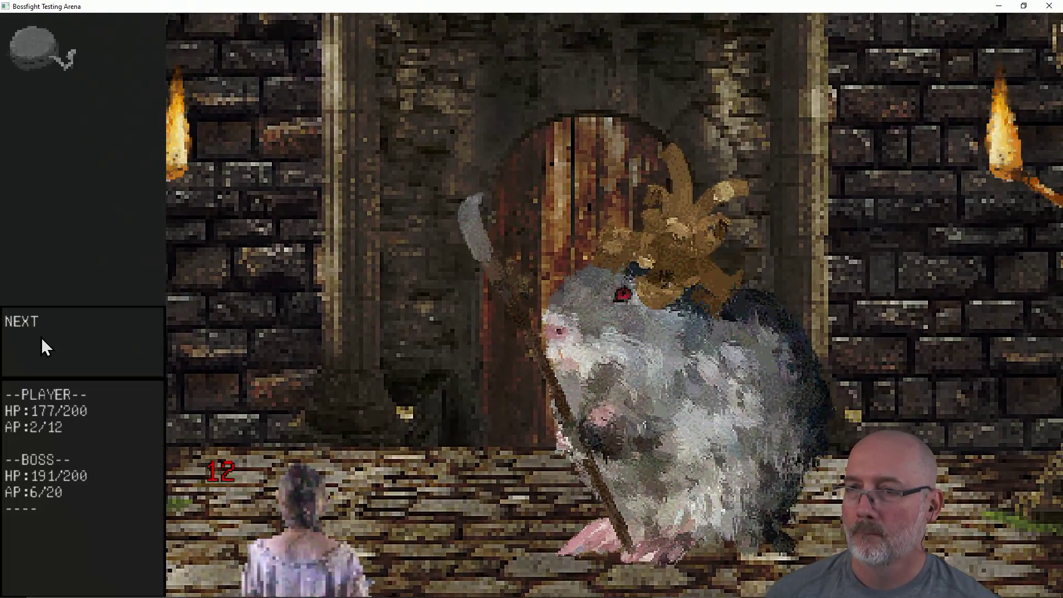
click(41, 338)
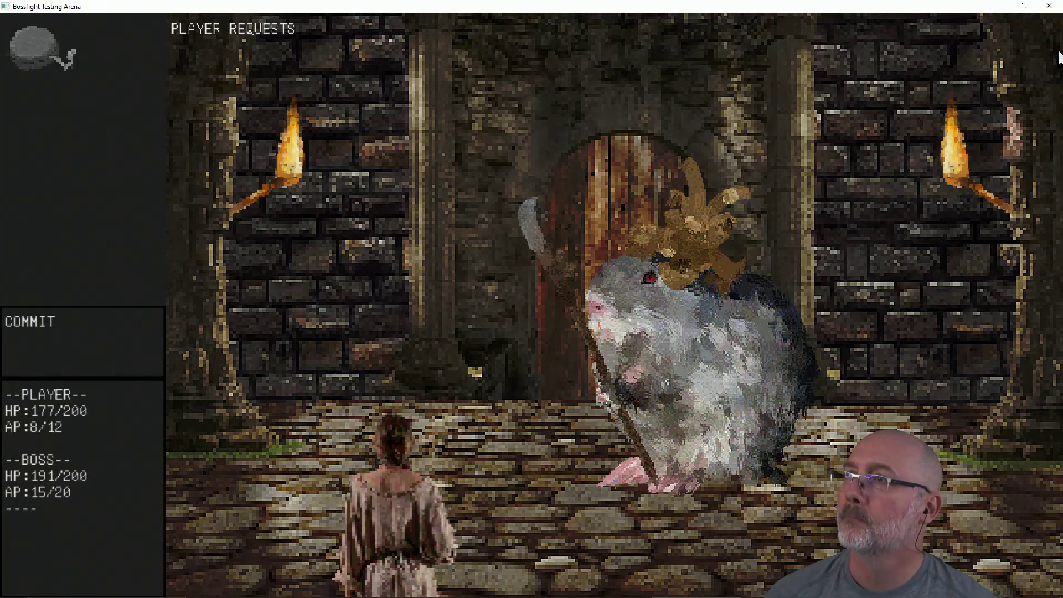
click(1050, 6)
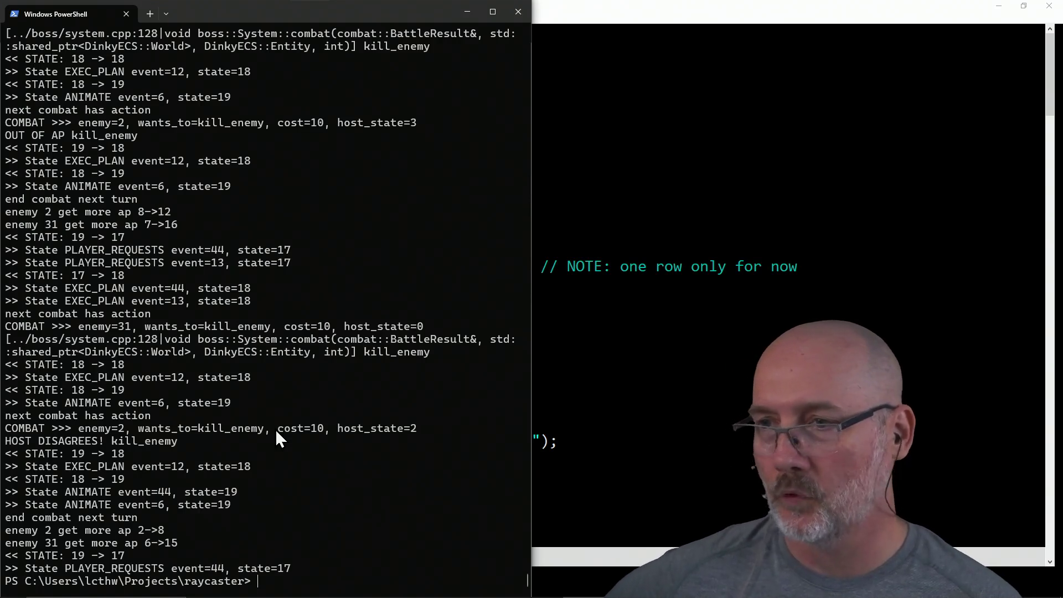
key(alt+Tab)
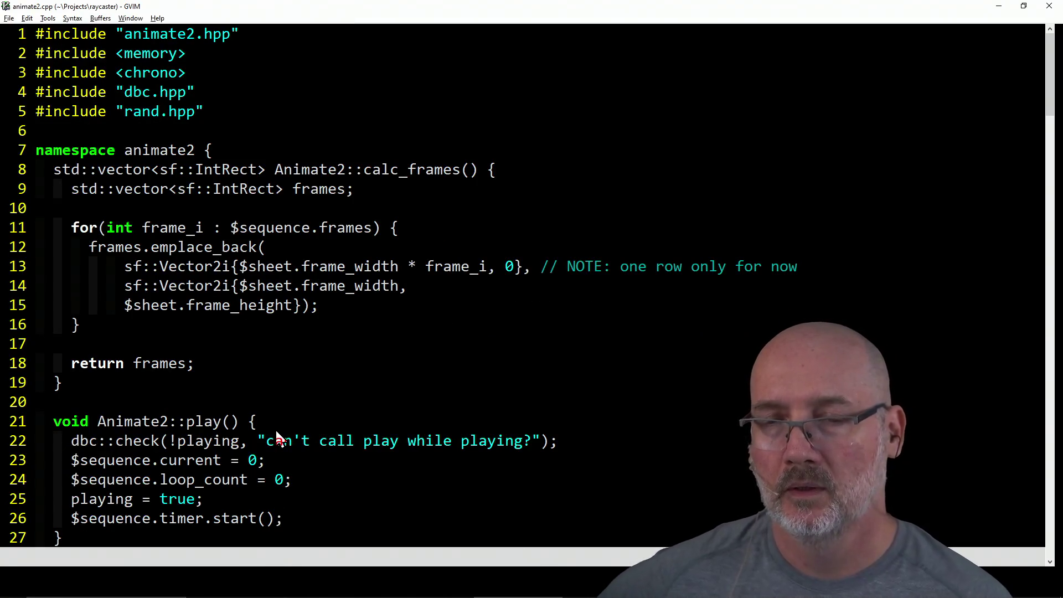
key(alt+Tab)
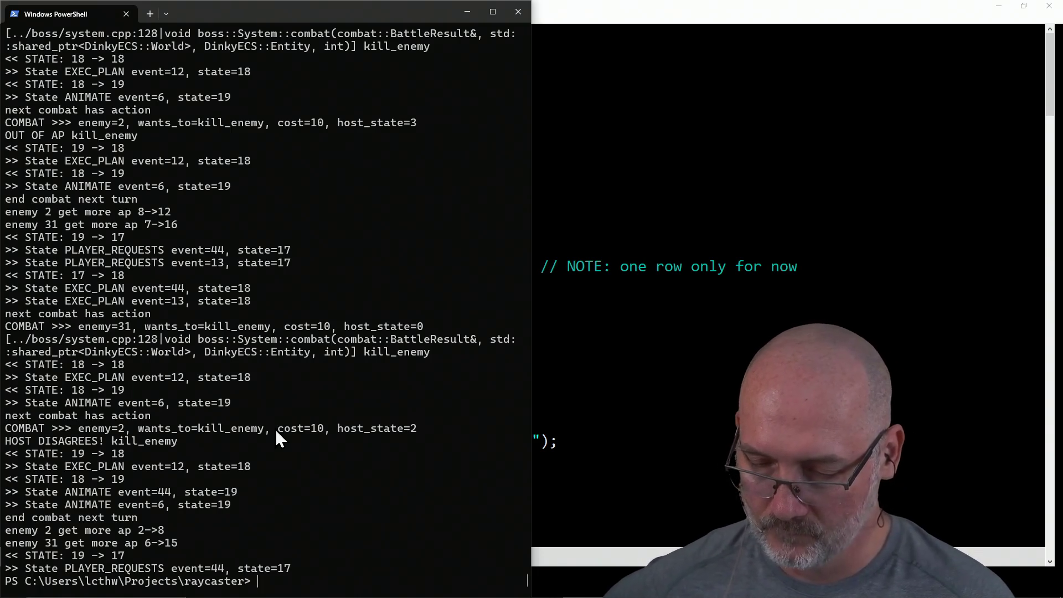
key(alt+Tab)
key(alt+Tab)
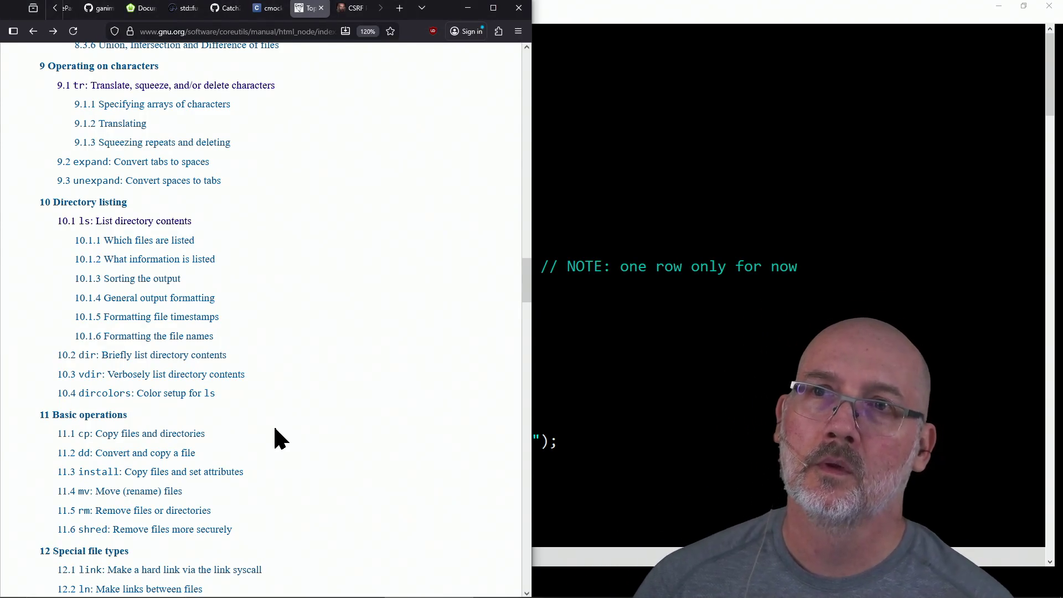
Search for sokol in a new tab and browse the floooh/sokol GitHub README examples.
key(ctrl+t)
text(sokol)
key(Return)
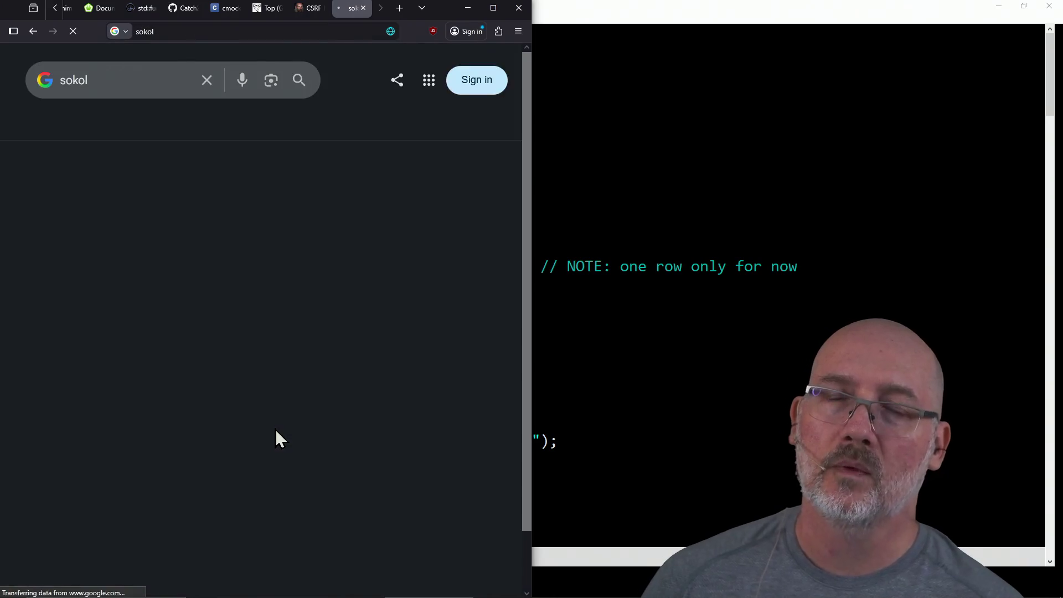
click(202, 497)
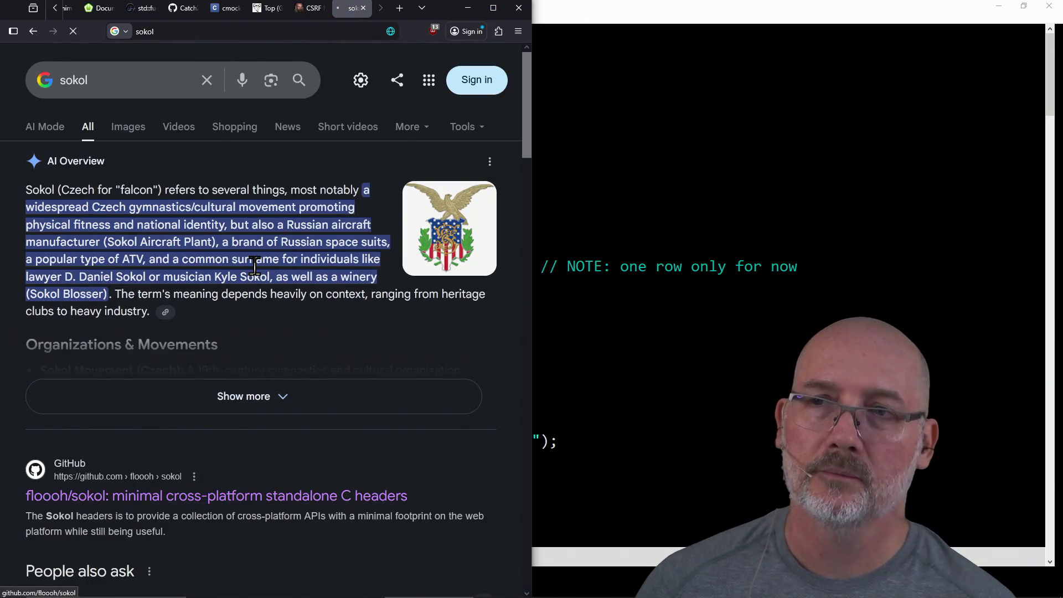
click(266, 32)
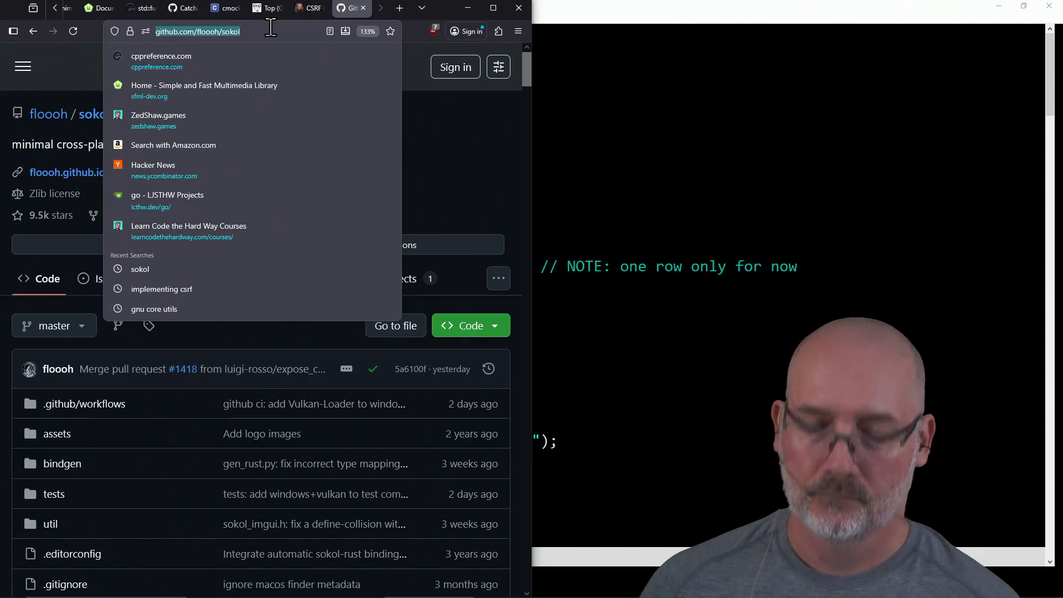
click(451, 173)
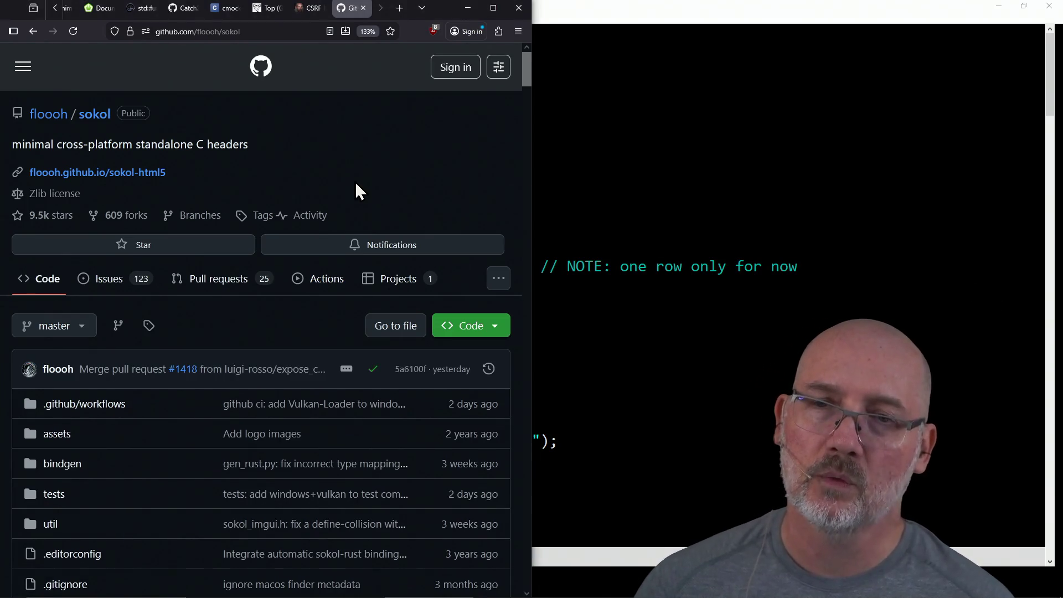
scroll(356, 186, down, 5)
scroll(333, 331, down, 5)
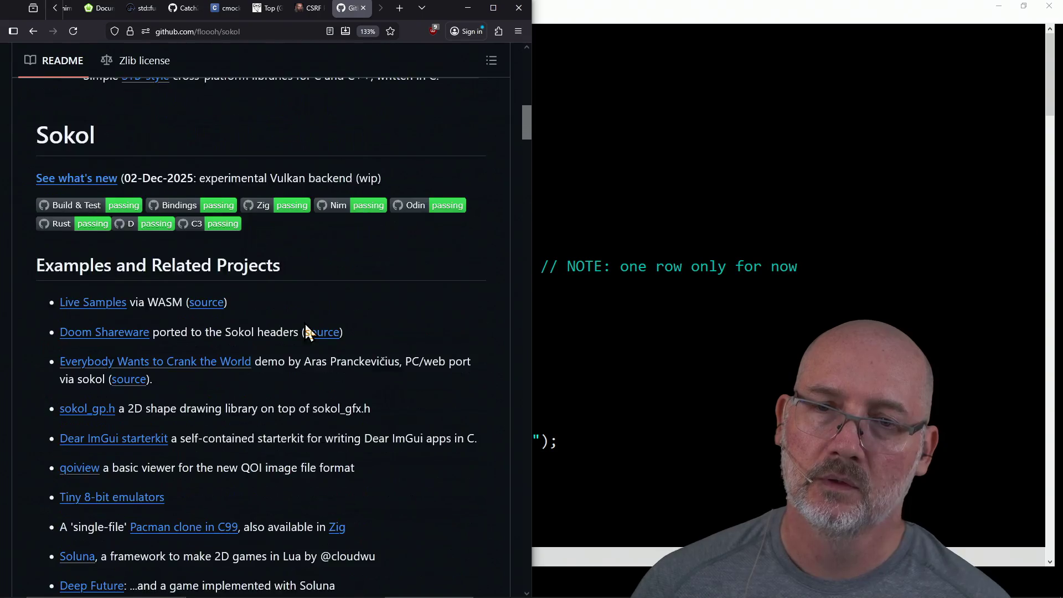
scroll(298, 365, down, 2)
scroll(292, 397, down, 4)
scroll(292, 398, down, 5)
scroll(295, 402, down, 4)
scroll(294, 398, down, 4)
scroll(293, 398, up, 1)
scroll(293, 398, up, 7)
scroll(293, 398, down, 12)
scroll(295, 399, down, 5)
scroll(295, 399, down, 2)
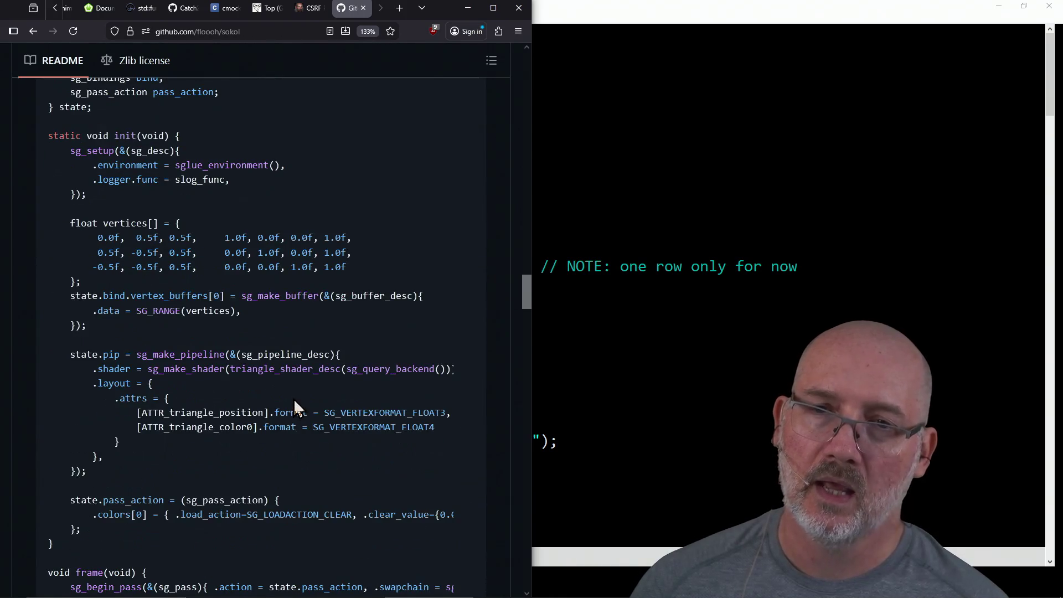
scroll(224, 355, up, 1)
scroll(226, 362, up, 1)
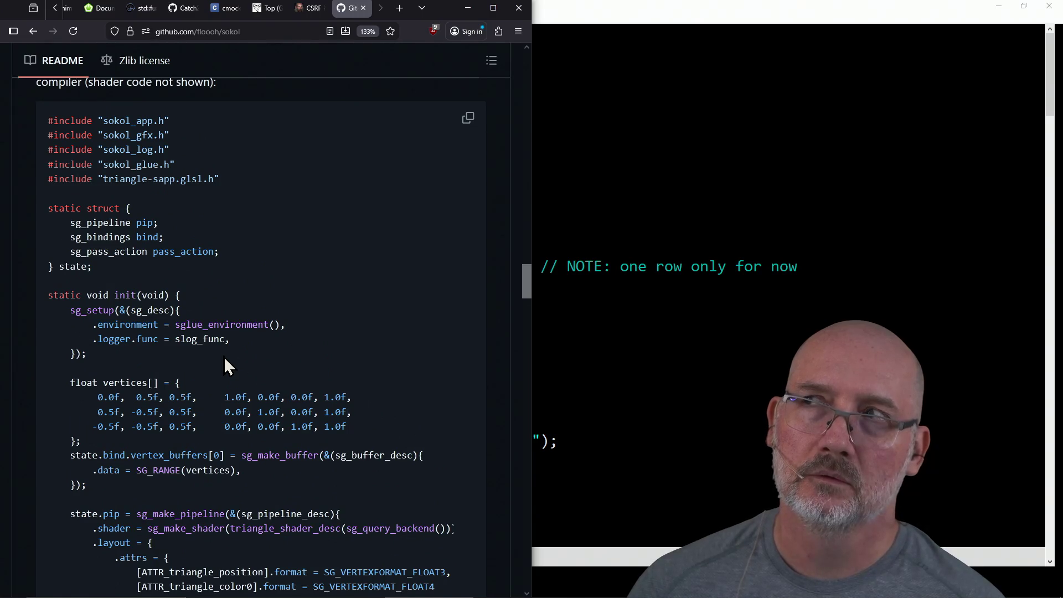
scroll(225, 359, down, 5)
scroll(224, 359, down, 4)
scroll(225, 359, down, 2)
scroll(224, 359, down, 4)
scroll(224, 359, down, 7)
scroll(224, 359, down, 1)
scroll(224, 359, up, 8)
scroll(225, 359, up, 5)
scroll(225, 359, up, 5)
scroll(226, 359, up, 5)
scroll(225, 359, up, 4)
scroll(223, 357, up, 10)
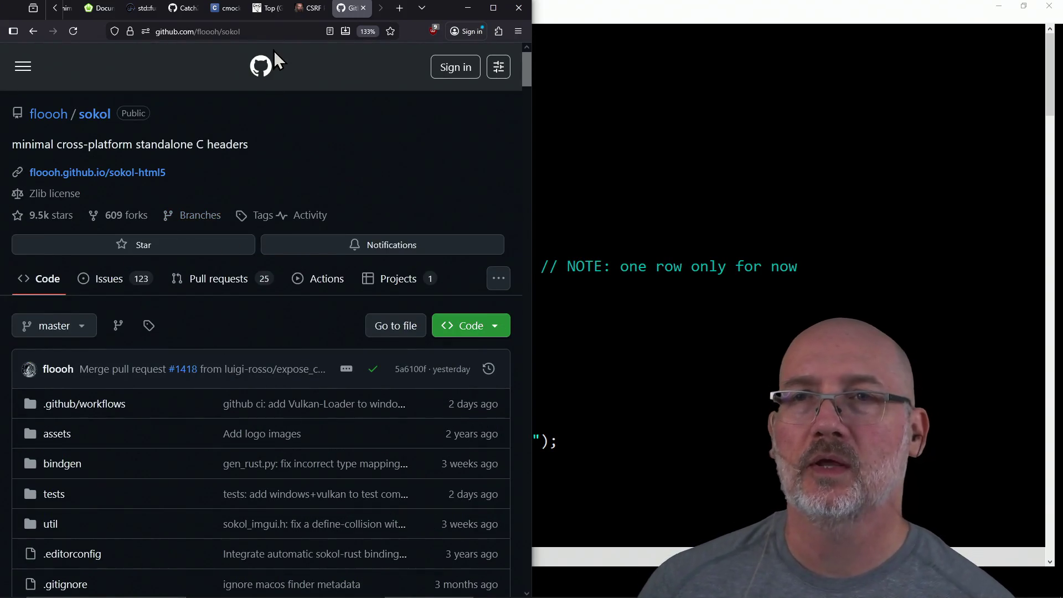
click(273, 32)
text(mini)
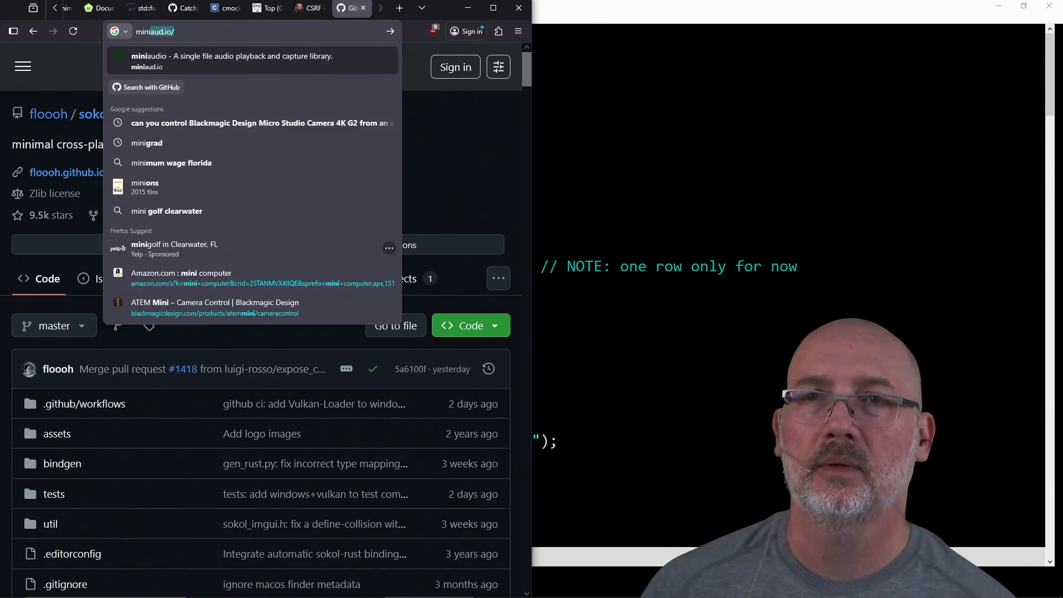
Load the miniaud.io home page, then bring the animate2.cpp GVIM window forward.
key(Return)
click(233, 31)
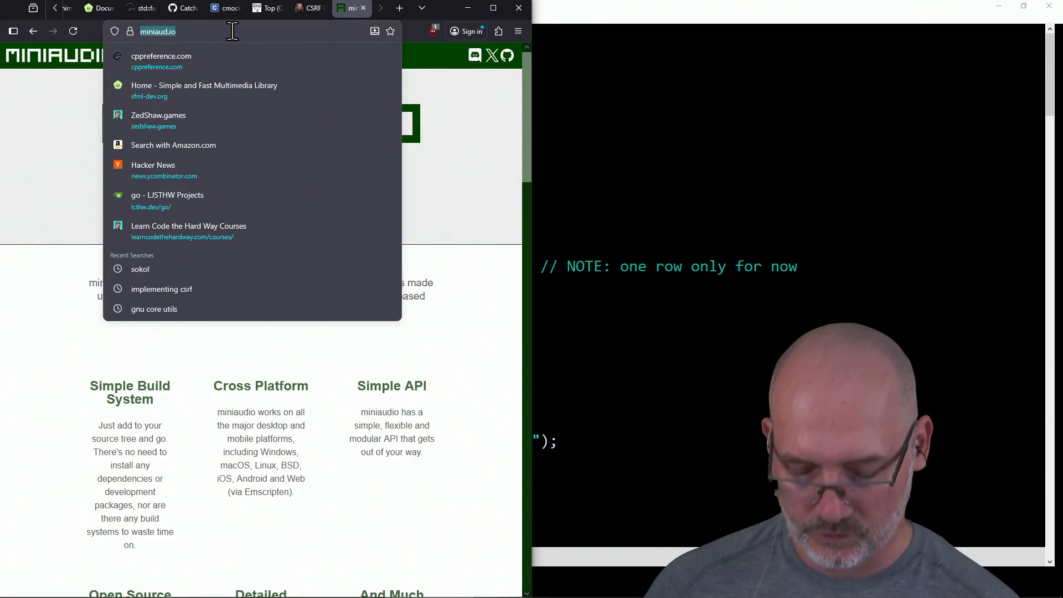
click(437, 340)
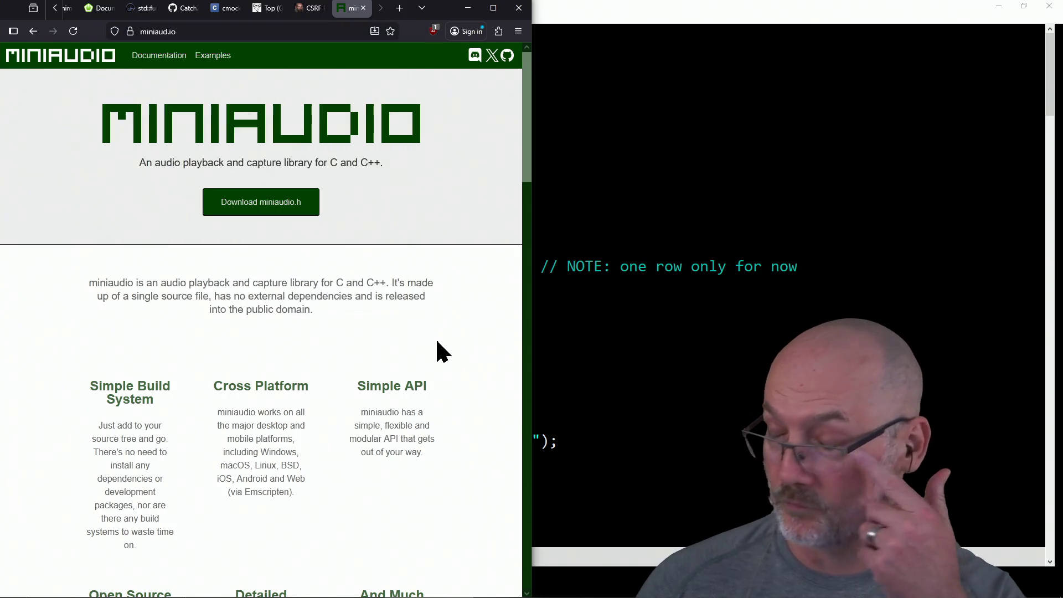
click(554, 428)
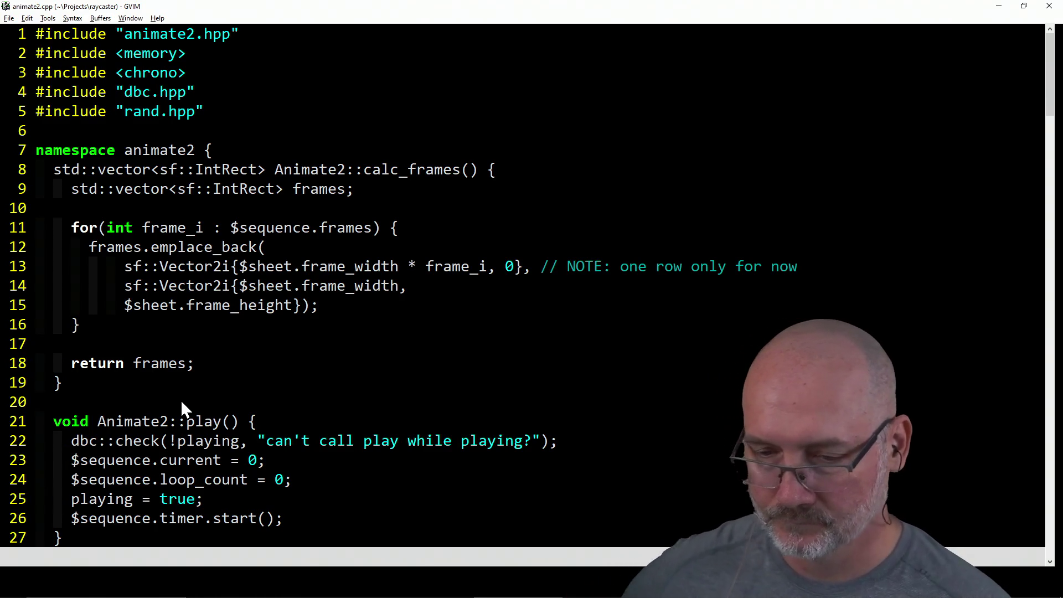
Flip between GVIM and other windows, ending on the Windows PowerShell terminal.
key(alt+Tab)
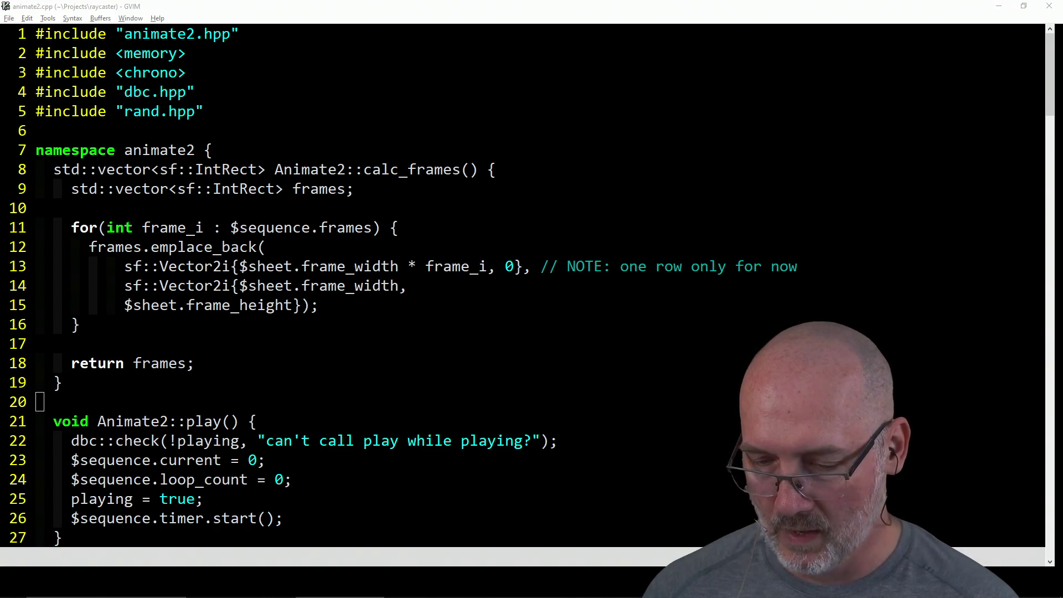
key(alt+Tab)
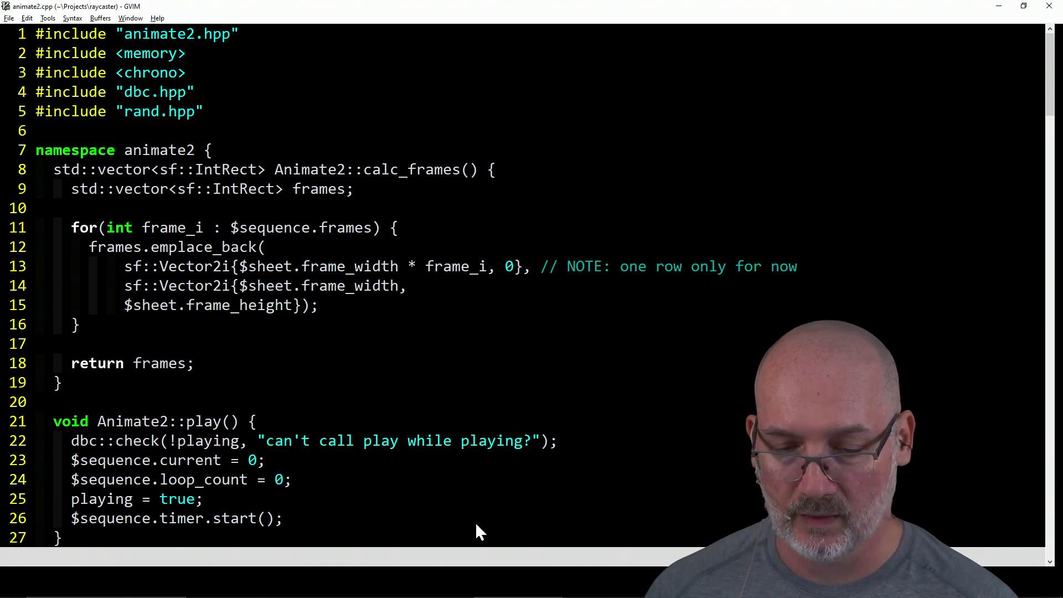
key(alt+Tab)
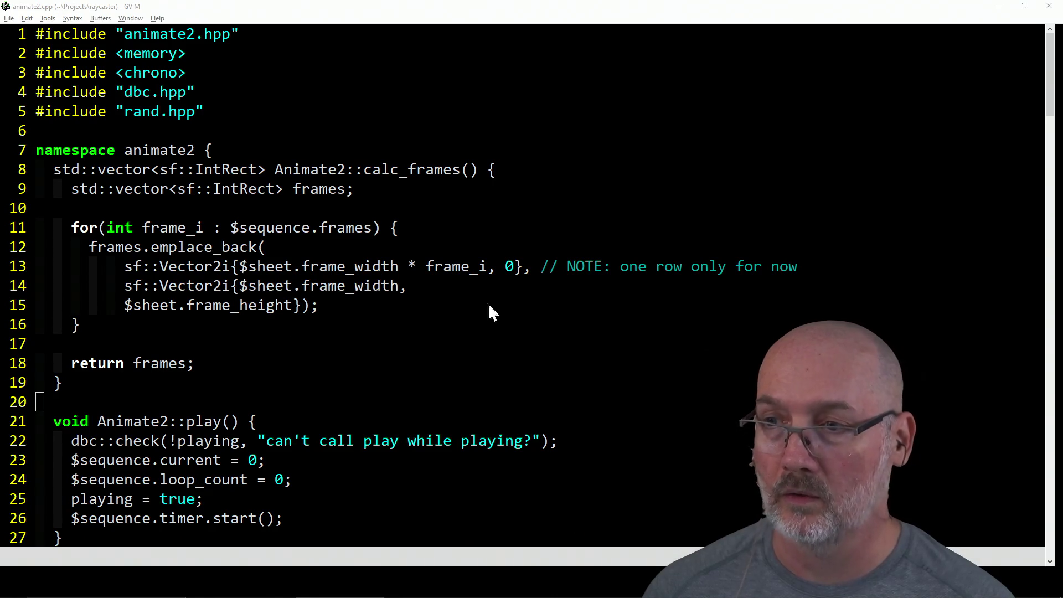
key(alt+Tab)
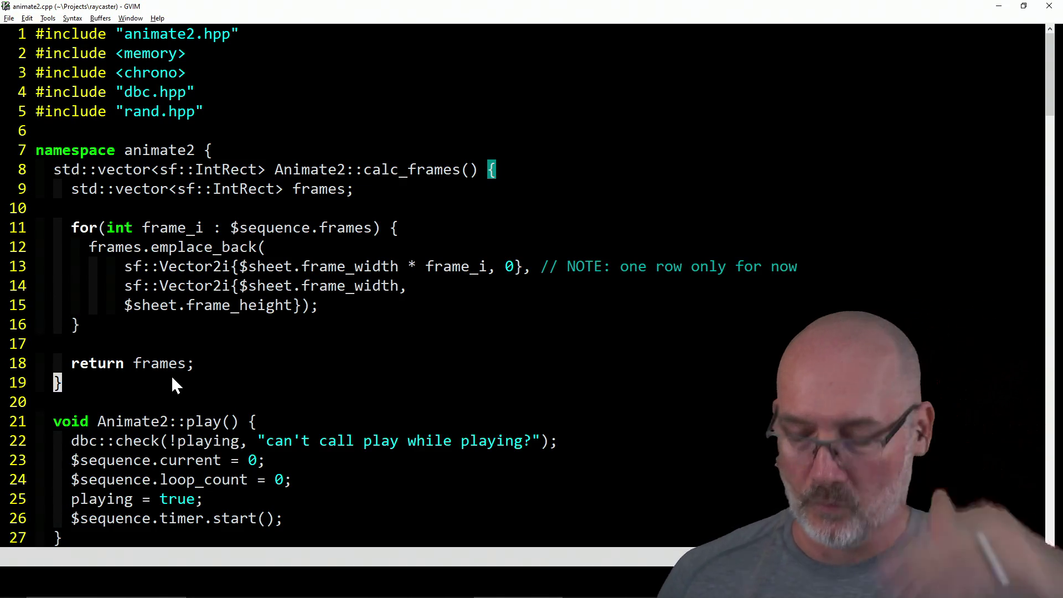
key(alt+Tab)
key(alt+Tab)
key(alt+Tab)
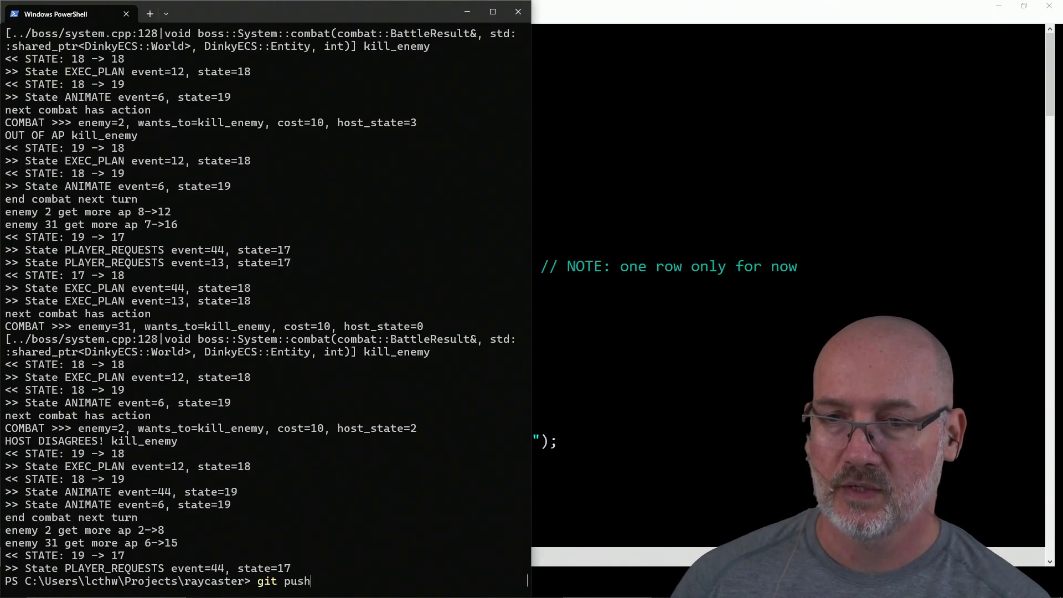
Run make run/test from history, then launch builddir\zedcaster.exe.
key(Up)
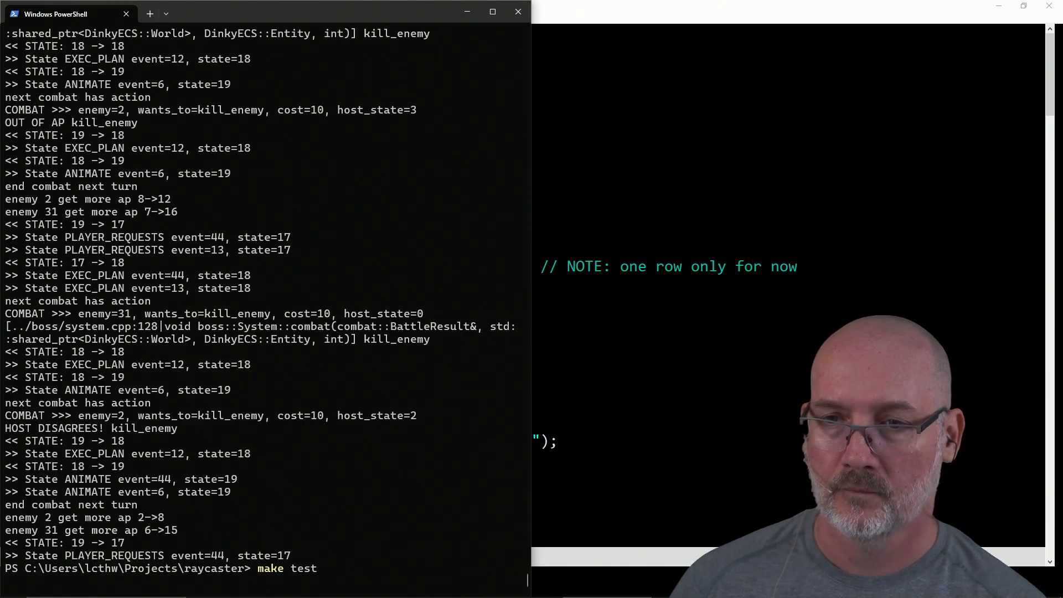
text(n)
key(Return)
text(.\builddir\zedcaster.exe)
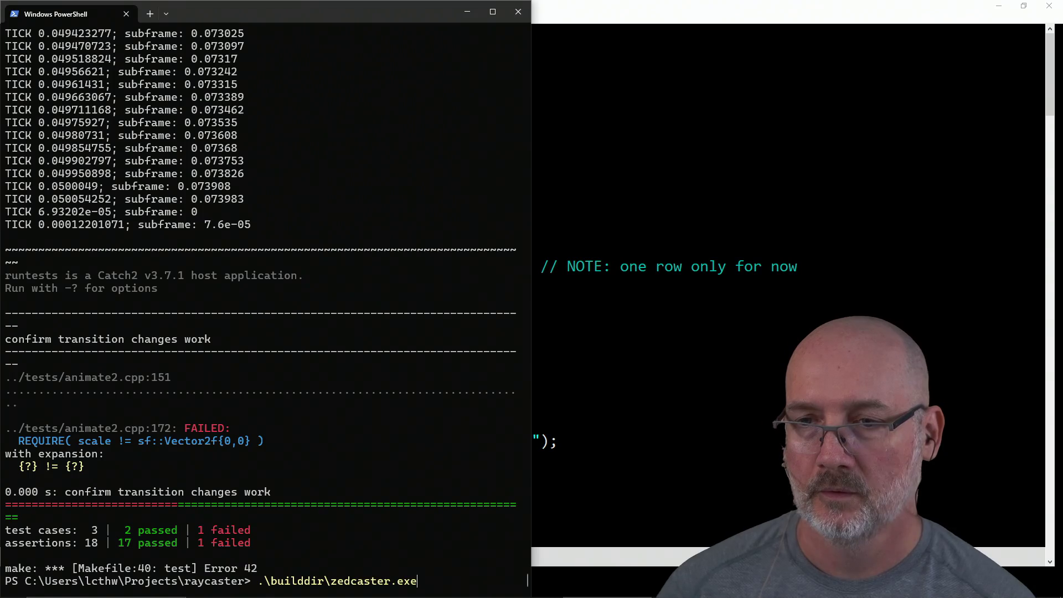
key(Return)
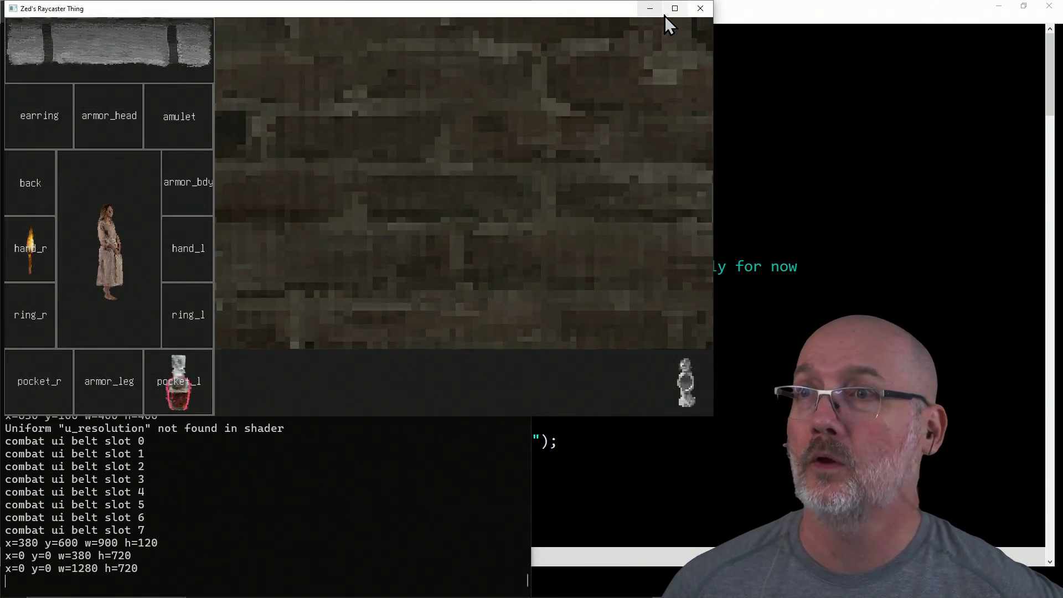
Maximize the raycaster and wander the dungeon corridors toward the armored figure.
click(673, 11)
key(a)
key(w)
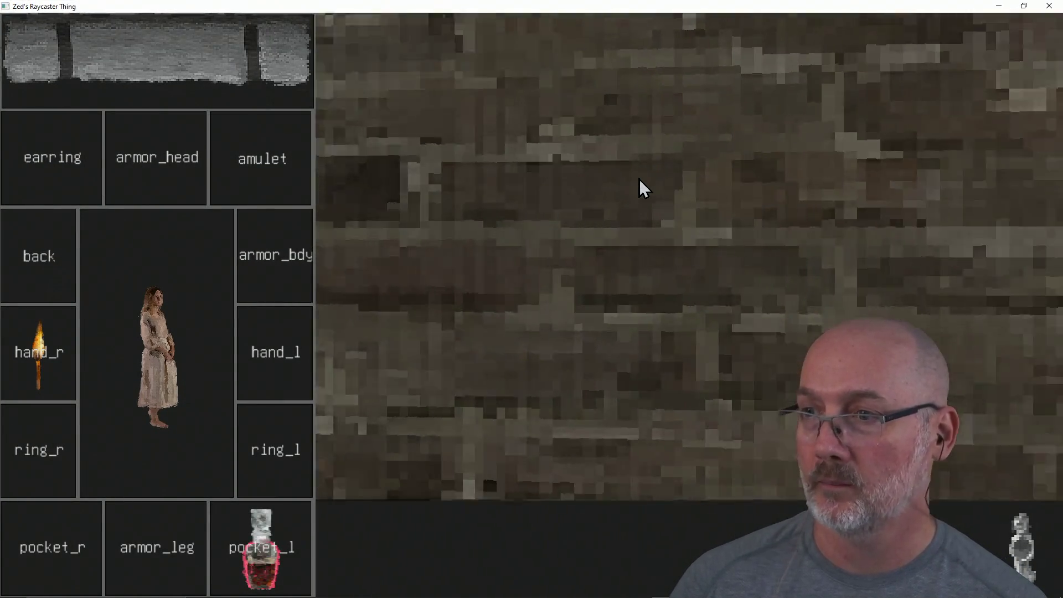
key(d)
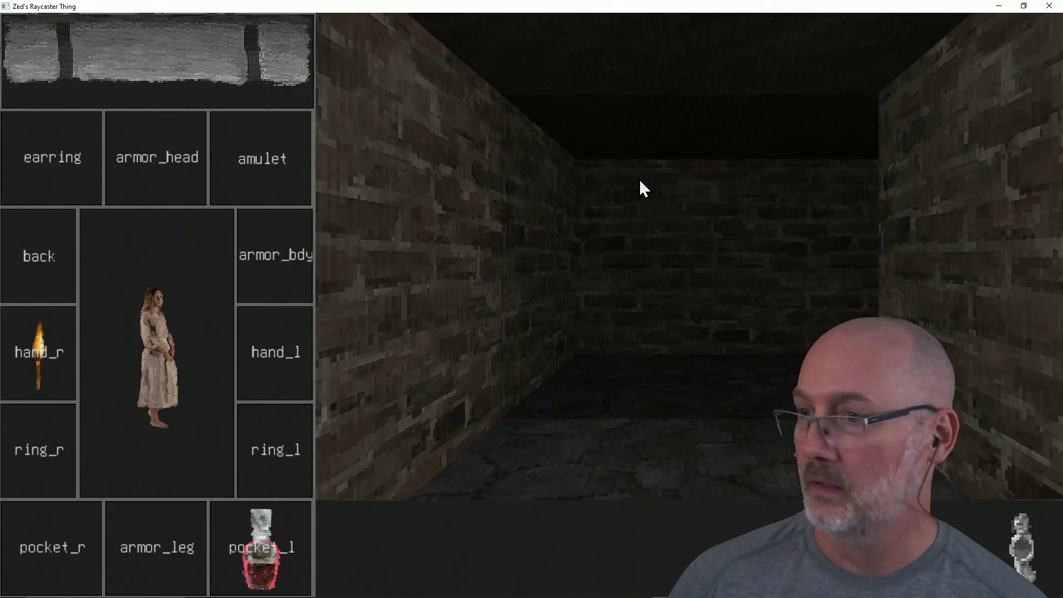
key(d)
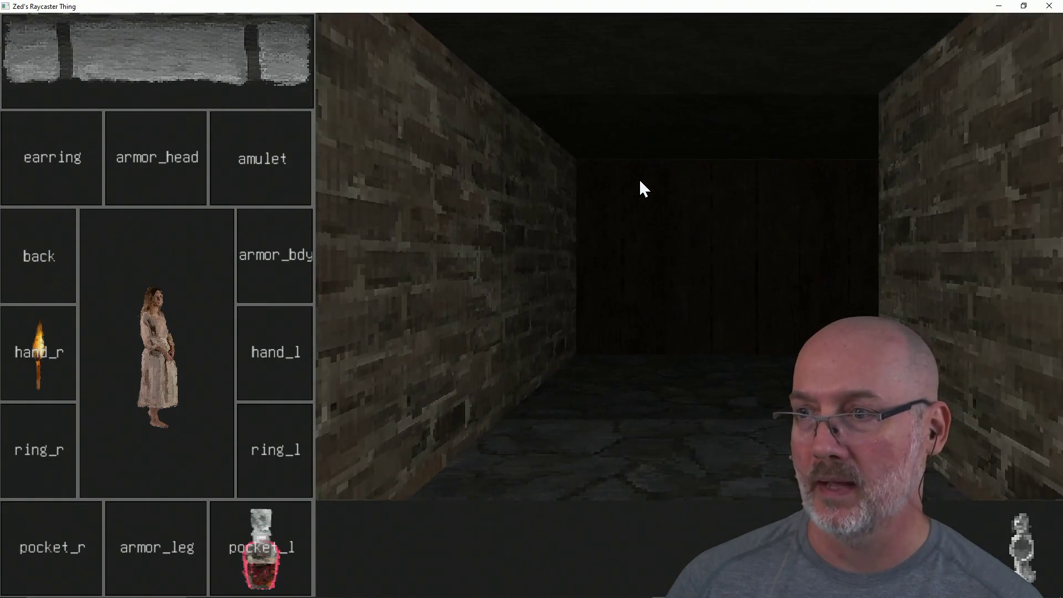
key(w)
key(a)
key(d)
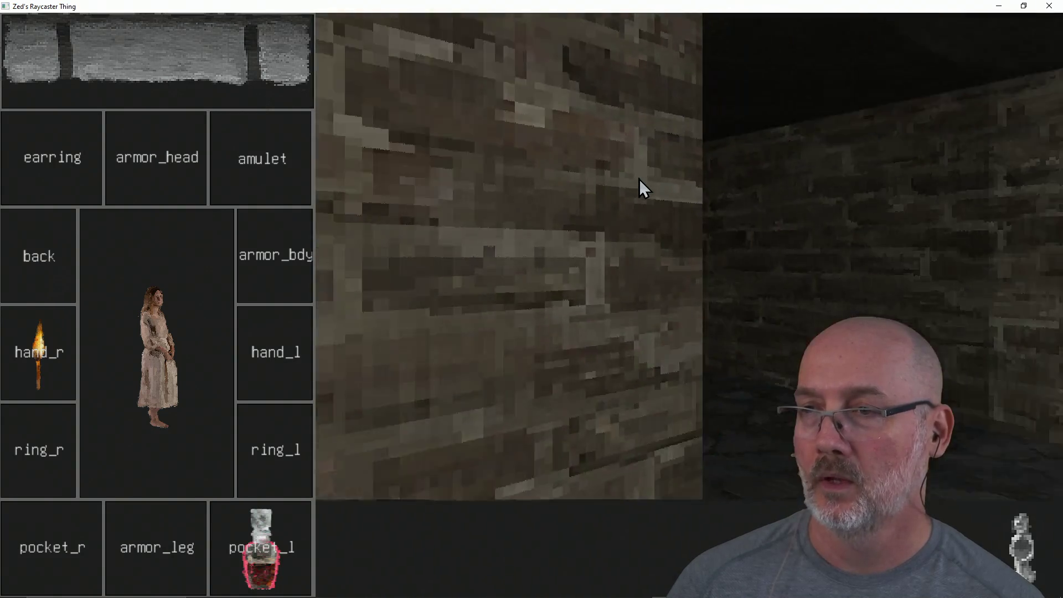
key(d)
key(d)
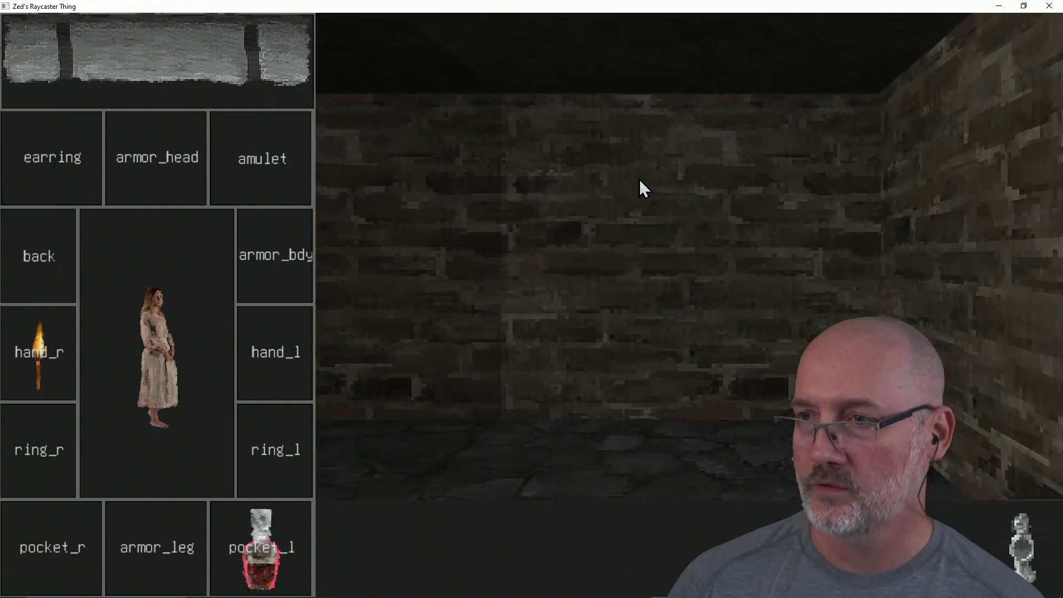
key(d)
key(d)
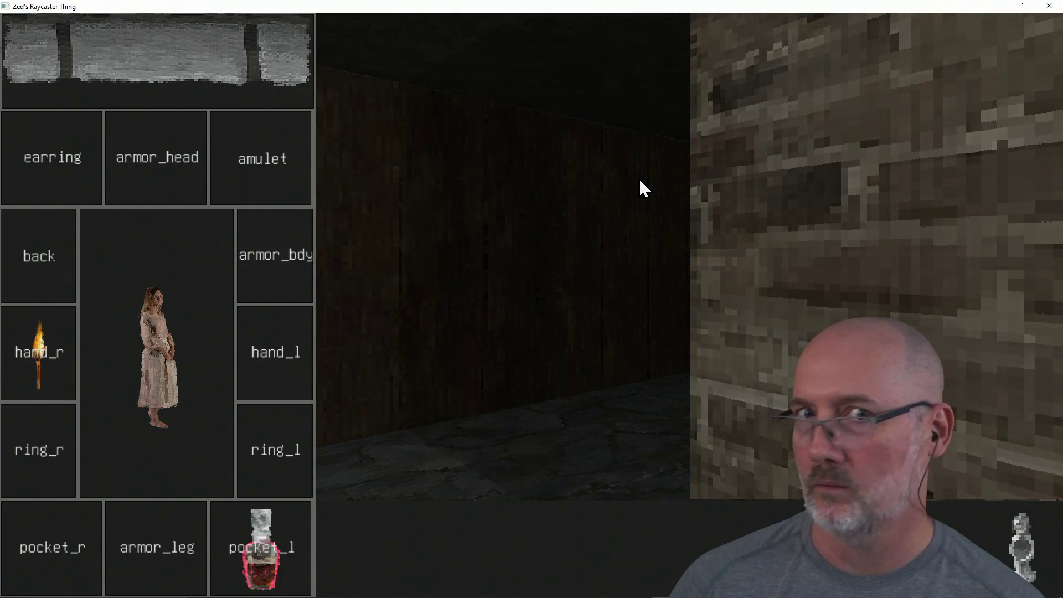
key(d)
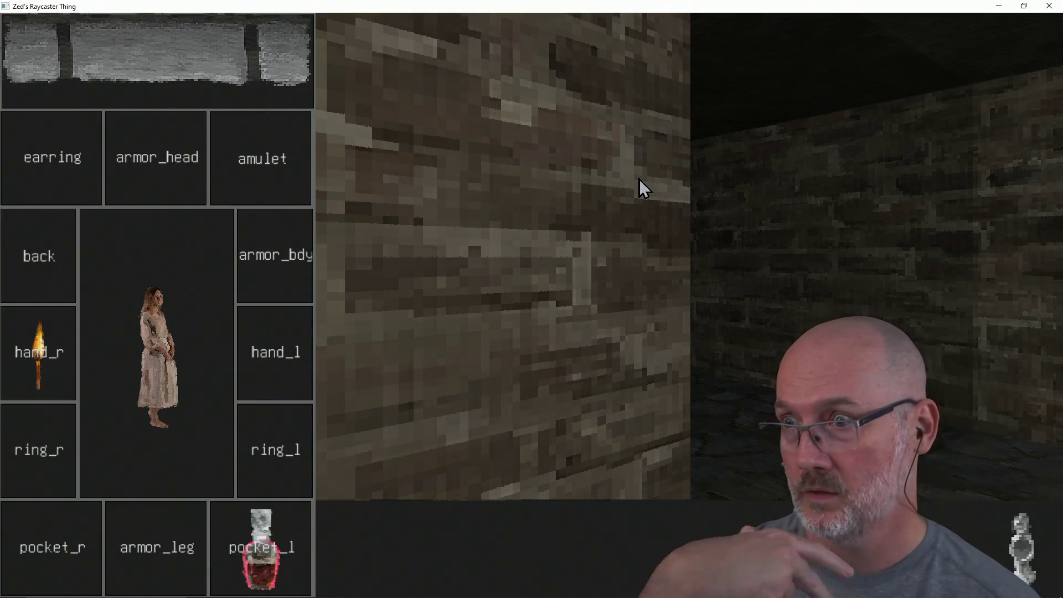
key(d)
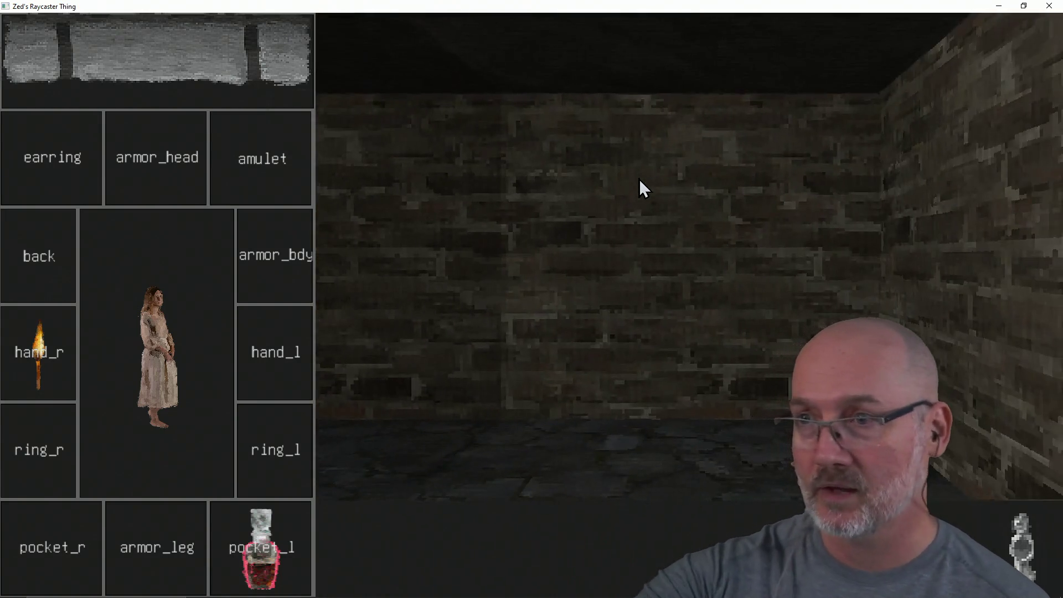
key(d)
key(d)
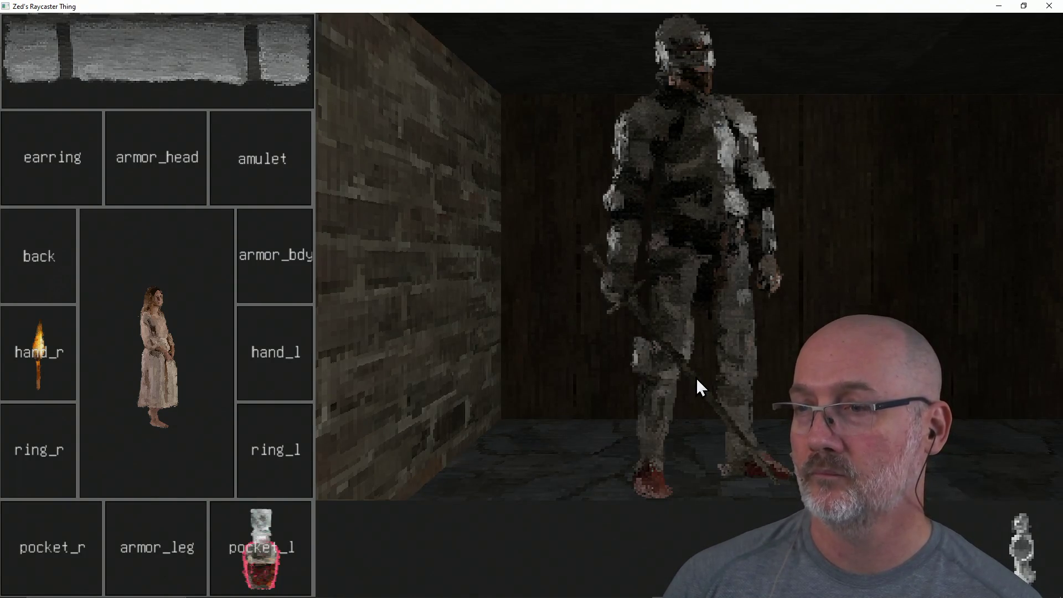
Turn back and forth until facing the armored knight, then maximize Leonardo's sketch canvas.
key(d)
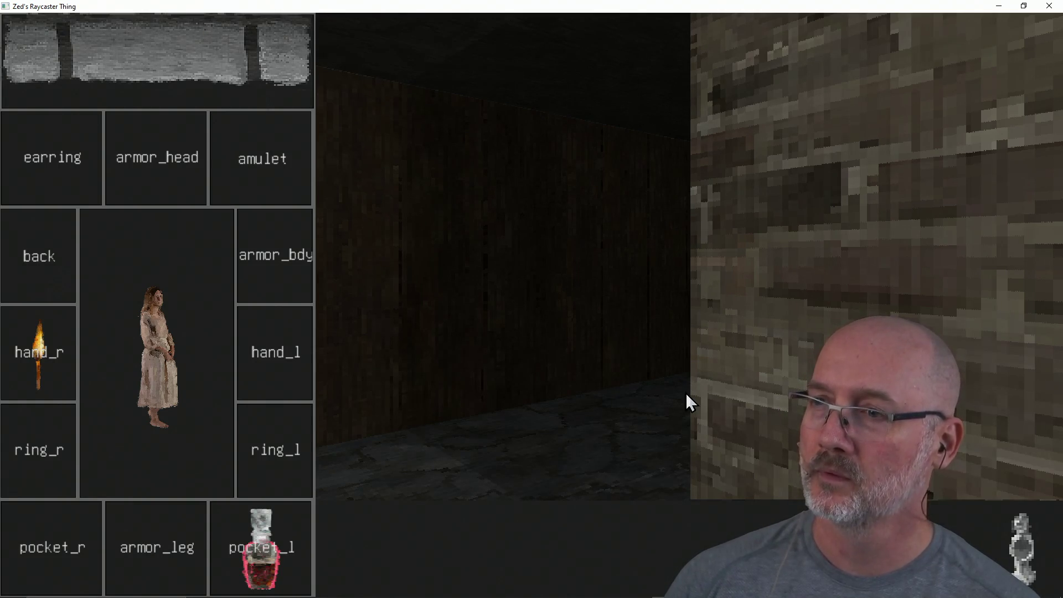
key(a)
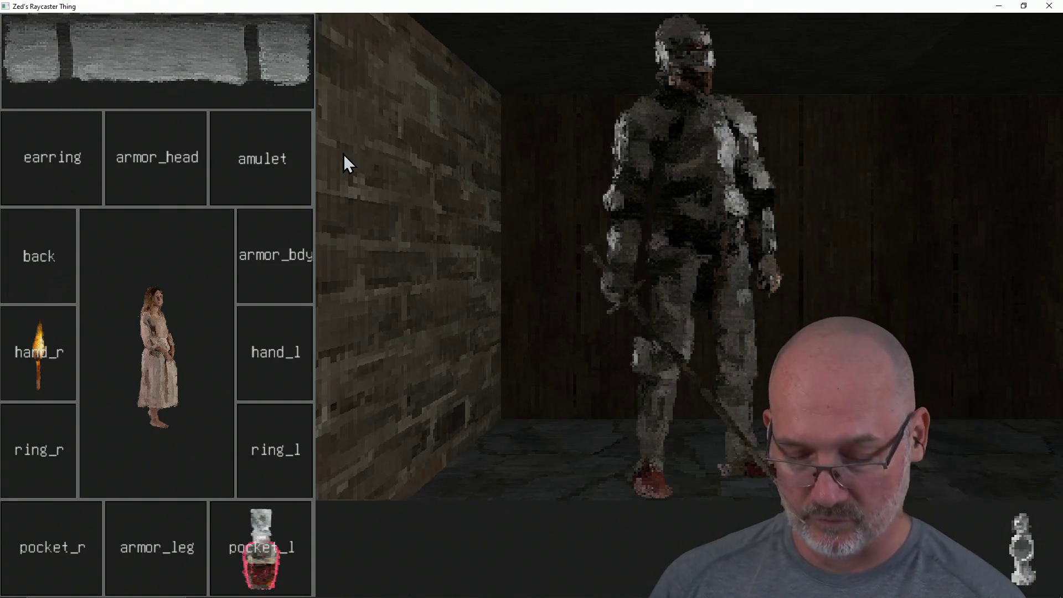
key(a)
key(d)
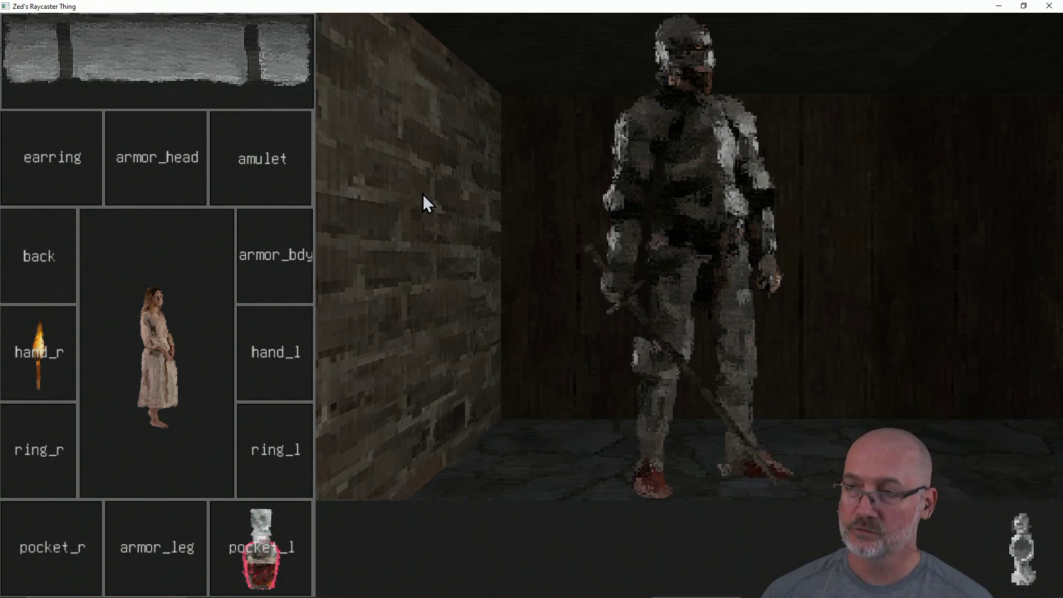
key(a)
key(d)
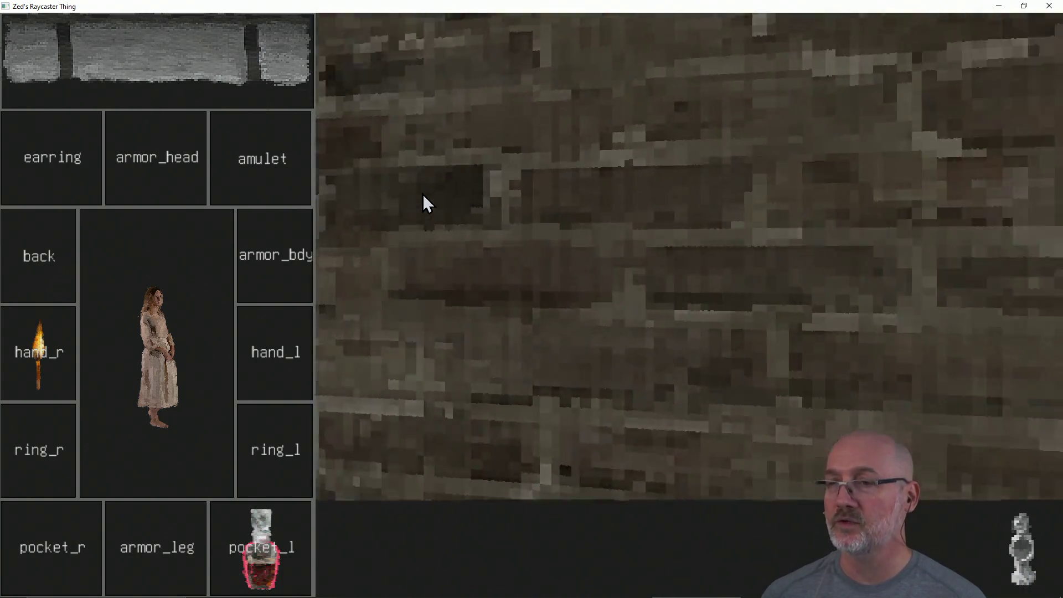
key(a)
key(d)
key(a)
key(d)
key(a)
key(d)
key(a)
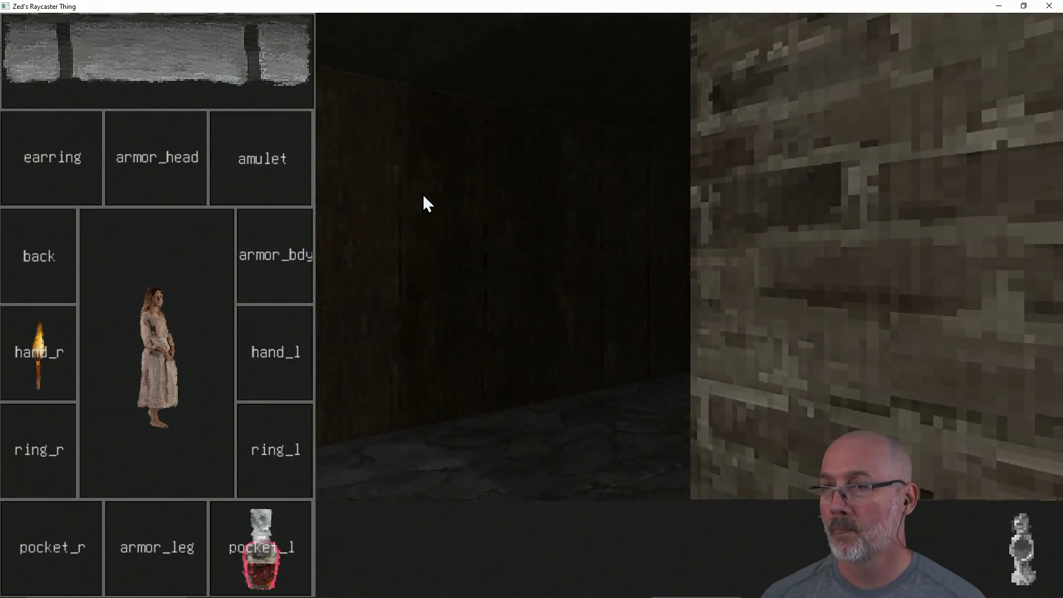
key(d)
key(a)
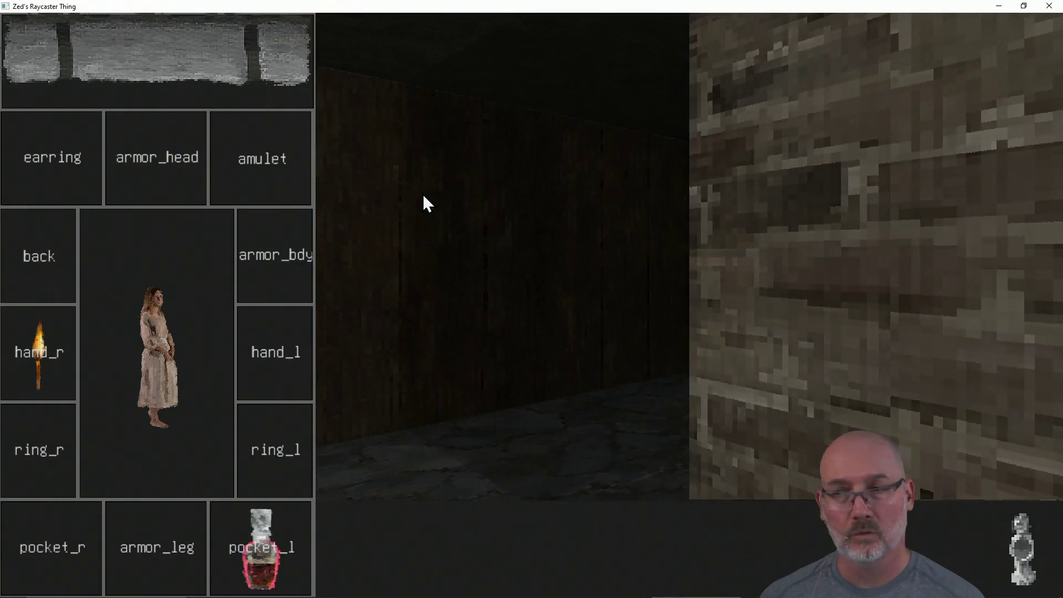
key(d)
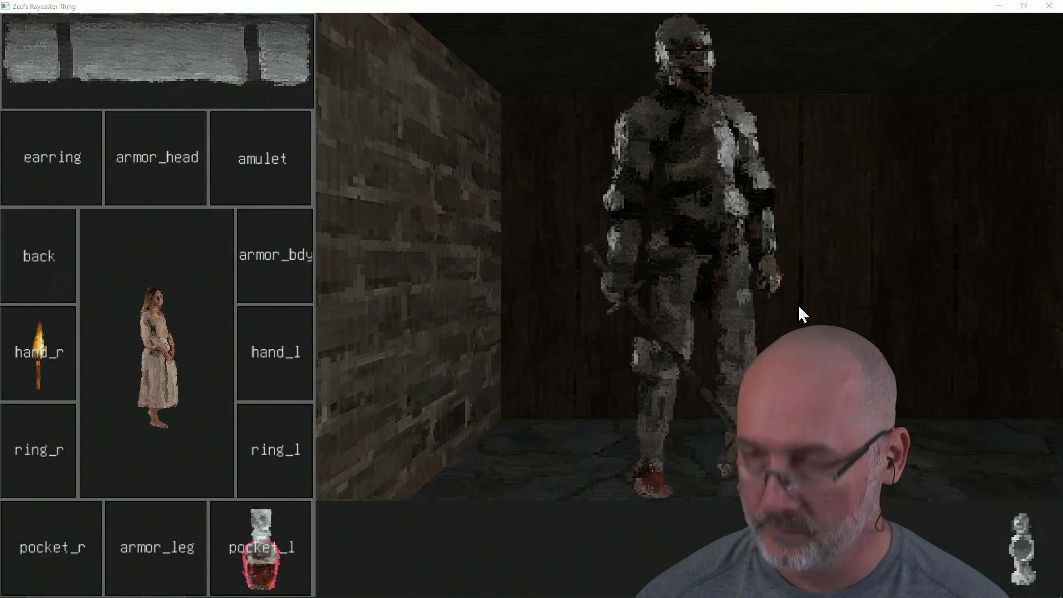
key(alt+Tab)
click(1031, 8)
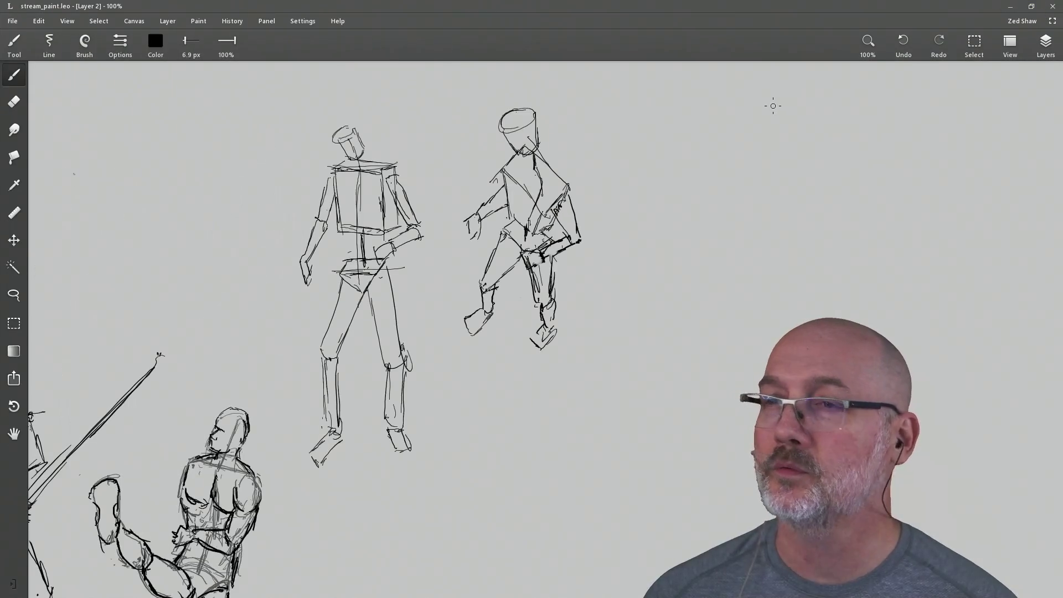
Pan across the shaded cube, sphere, cylinder studies, portrait and Left Handed lettering.
drag(381, 213, 483, 204)
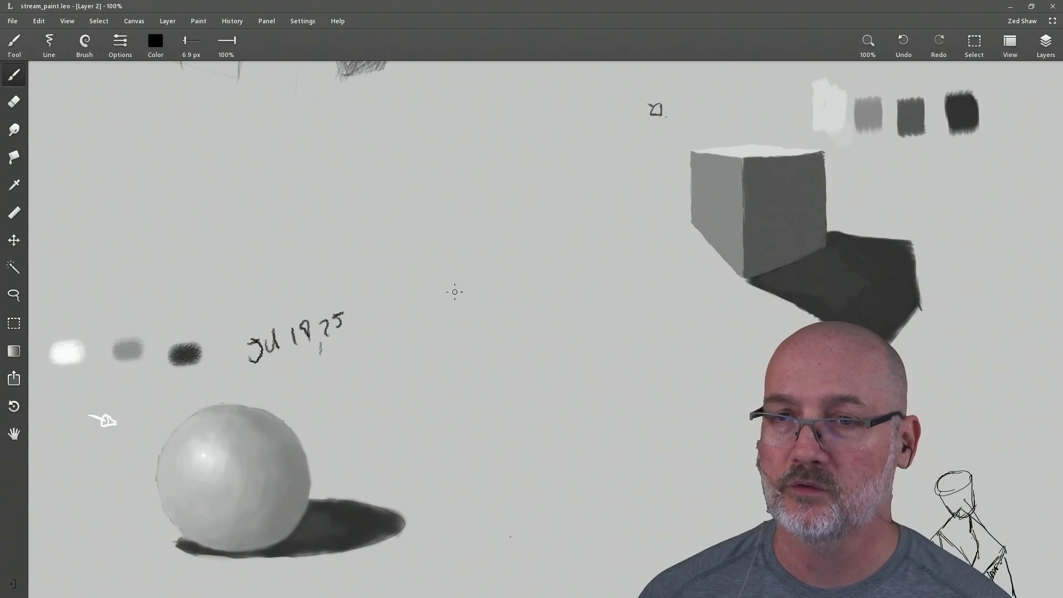
mouse_move(770, 198)
mouse_down()
mouse_move(549, 257)
mouse_move(443, 237)
mouse_move(540, 330)
mouse_move(484, 275)
mouse_move(491, 237)
mouse_move(490, 291)
mouse_up()
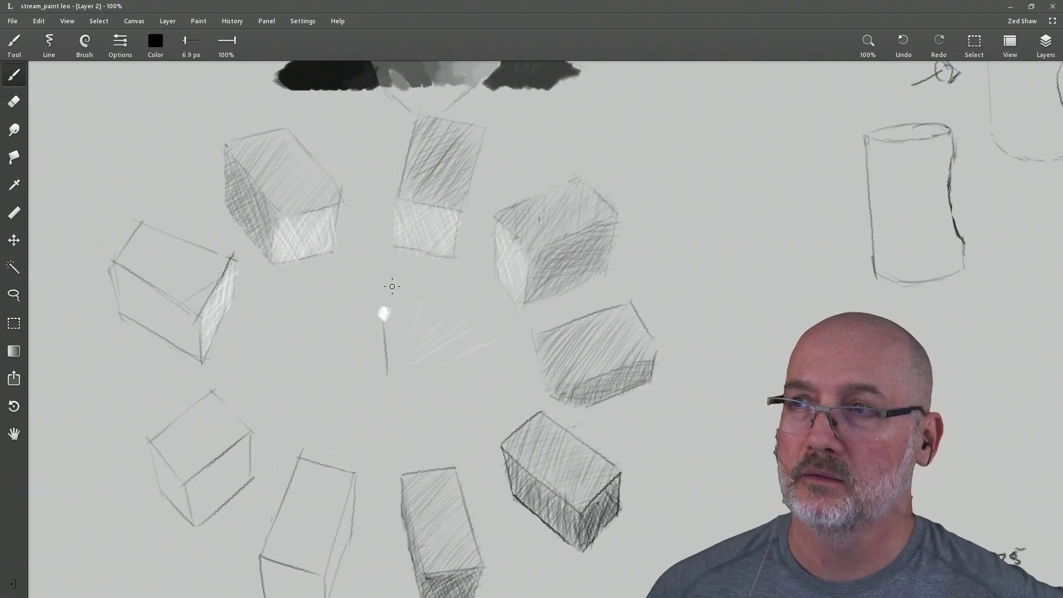
mouse_move(864, 116)
mouse_down()
mouse_move(637, 219)
mouse_move(441, 280)
mouse_move(441, 292)
mouse_move(399, 268)
mouse_move(388, 290)
mouse_move(387, 273)
mouse_up()
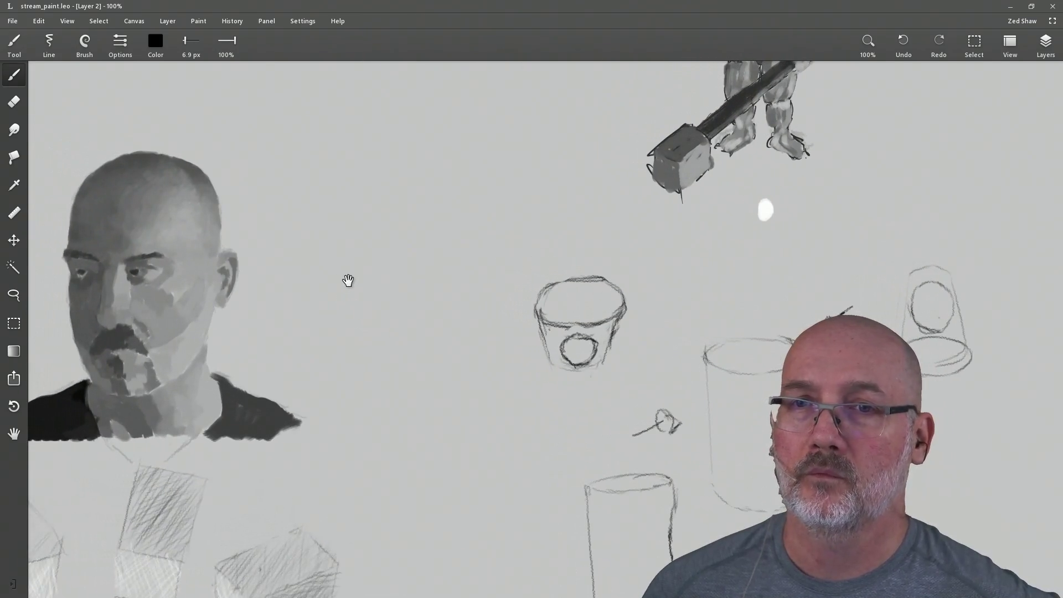
drag(216, 283, 485, 318)
mouse_move(311, 311)
mouse_down()
mouse_move(320, 270)
mouse_move(261, 242)
mouse_move(327, 194)
mouse_move(418, 230)
mouse_move(411, 294)
mouse_move(499, 311)
mouse_move(341, 325)
mouse_up()
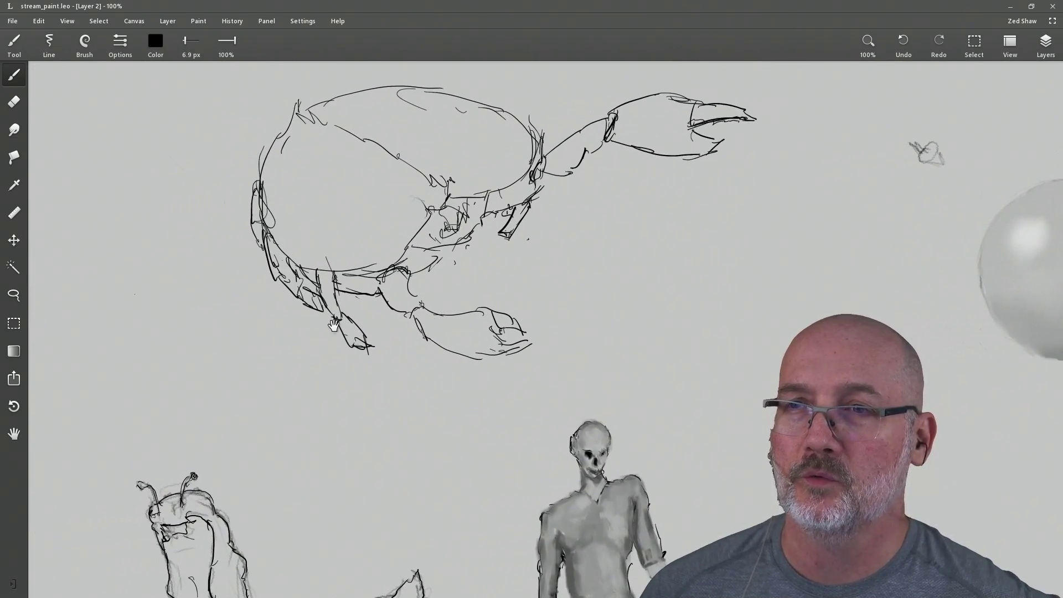
drag(316, 369, 457, 192)
mouse_move(425, 363)
mouse_down()
mouse_move(413, 304)
mouse_move(471, 233)
mouse_up()
drag(399, 415, 458, 211)
drag(482, 338, 407, 238)
drag(422, 428, 397, 333)
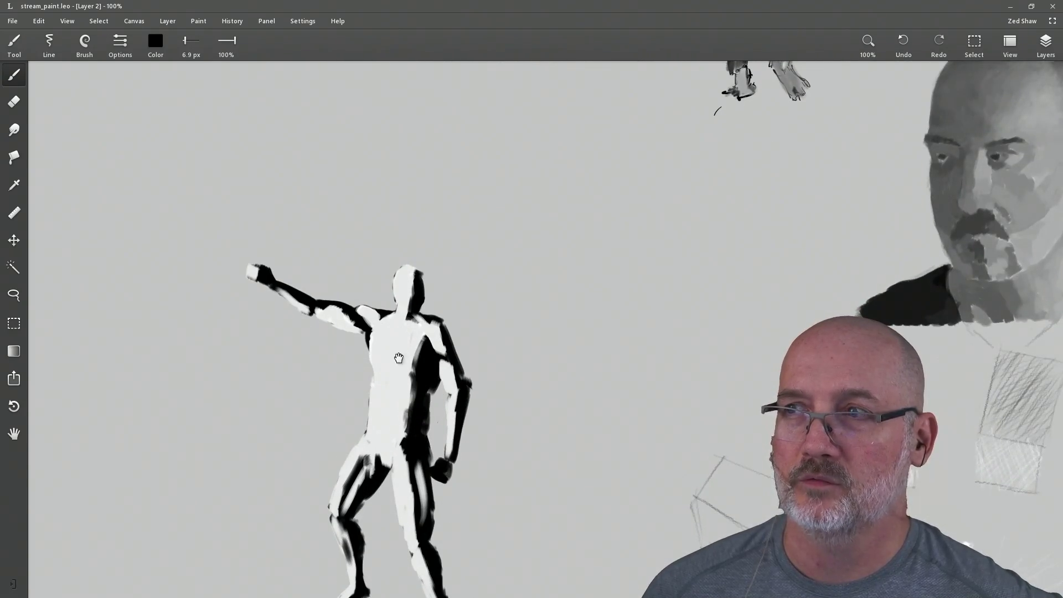
drag(401, 379, 406, 221)
drag(399, 499, 379, 188)
drag(379, 234, 381, 368)
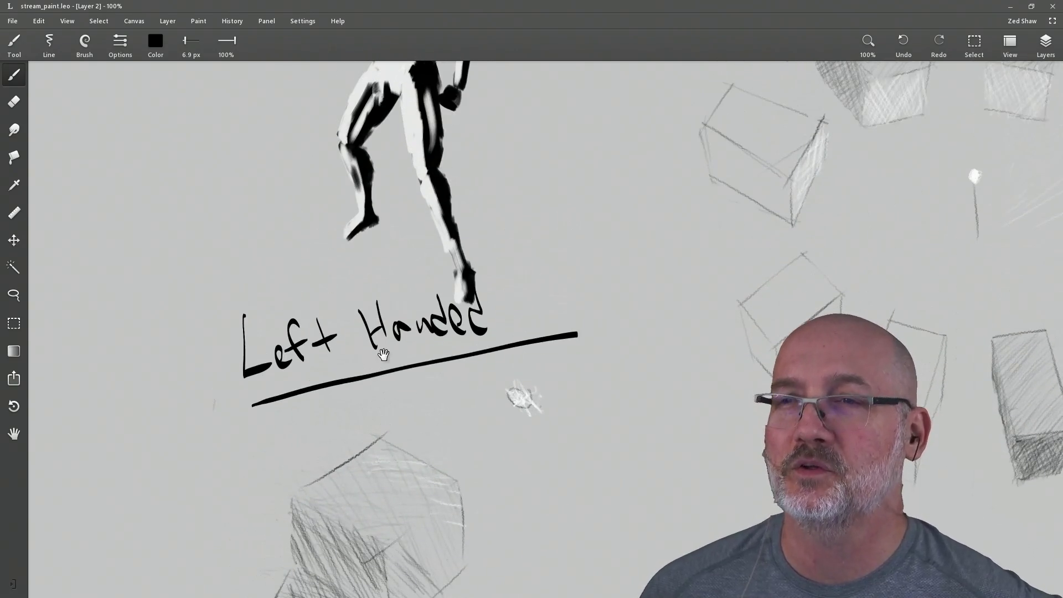
Pan over the hatched hexagon and figure studies, then switch back to the raycaster game.
drag(390, 274, 389, 191)
drag(379, 366, 368, 209)
drag(397, 274, 396, 200)
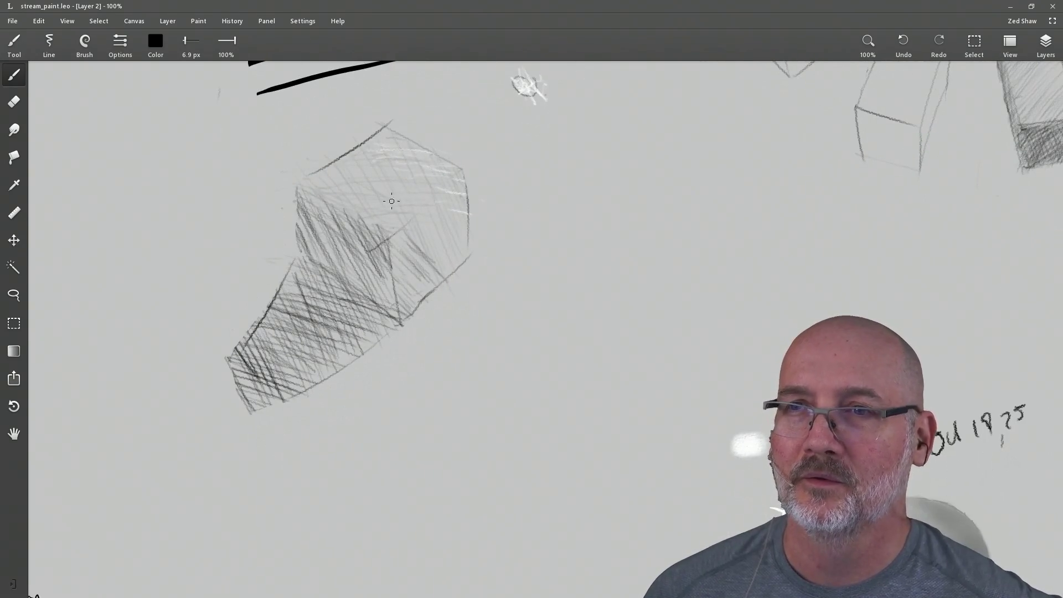
mouse_move(401, 305)
mouse_down()
mouse_move(437, 250)
mouse_move(322, 190)
mouse_up()
drag(311, 358, 308, 261)
mouse_move(308, 333)
mouse_down()
mouse_move(299, 172)
mouse_move(432, 217)
mouse_up()
mouse_move(328, 237)
mouse_down()
mouse_move(383, 222)
mouse_move(453, 223)
mouse_up()
drag(373, 168, 421, 226)
drag(395, 247, 356, 192)
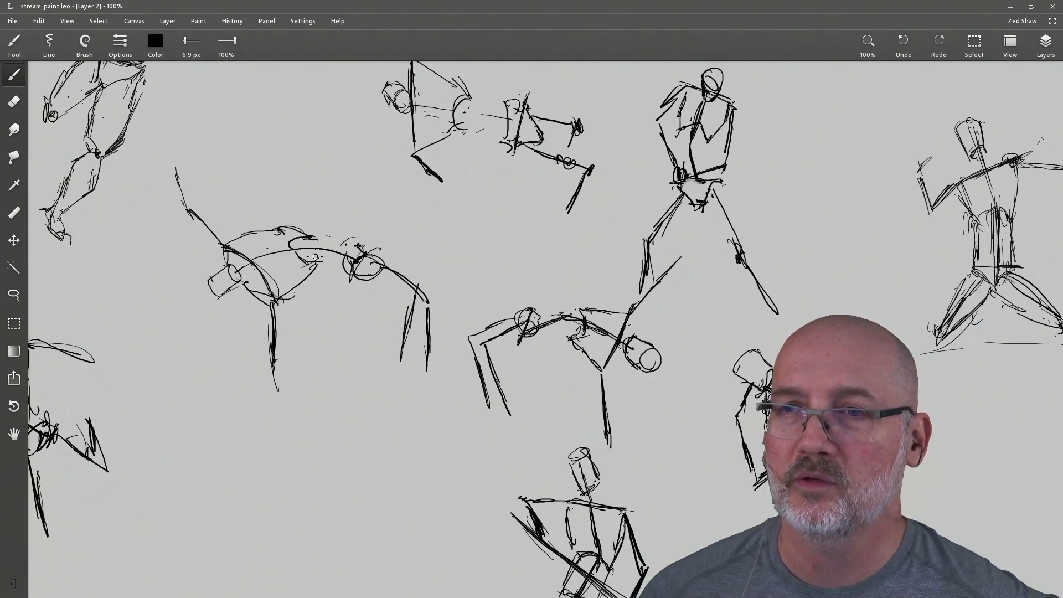
mouse_move(536, 225)
mouse_down()
mouse_move(467, 308)
mouse_move(520, 325)
mouse_move(499, 299)
mouse_up()
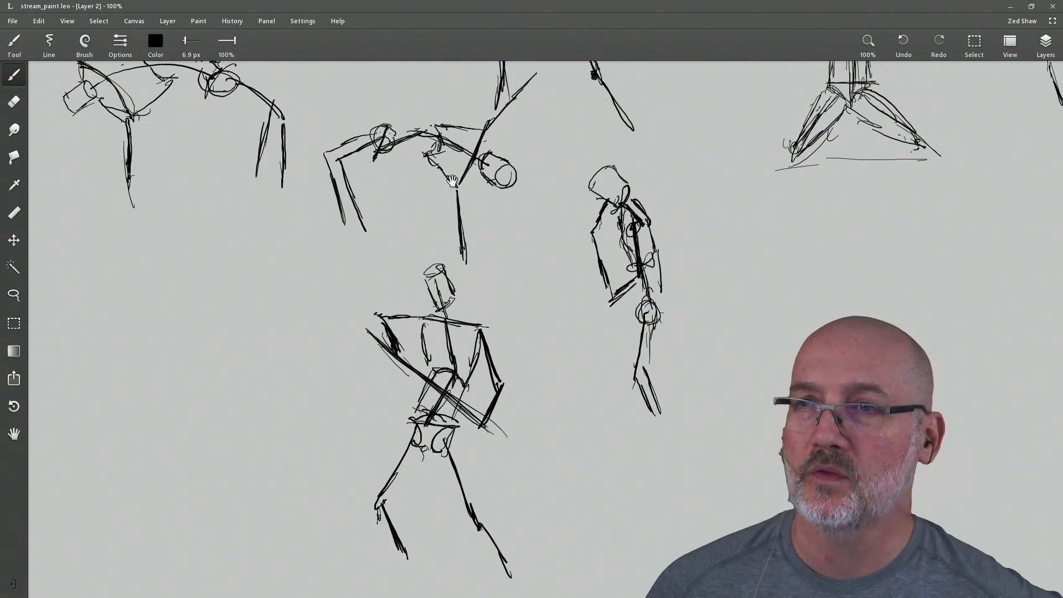
drag(459, 208, 458, 308)
mouse_move(458, 167)
mouse_down()
mouse_move(466, 250)
mouse_move(465, 234)
mouse_move(495, 257)
mouse_up()
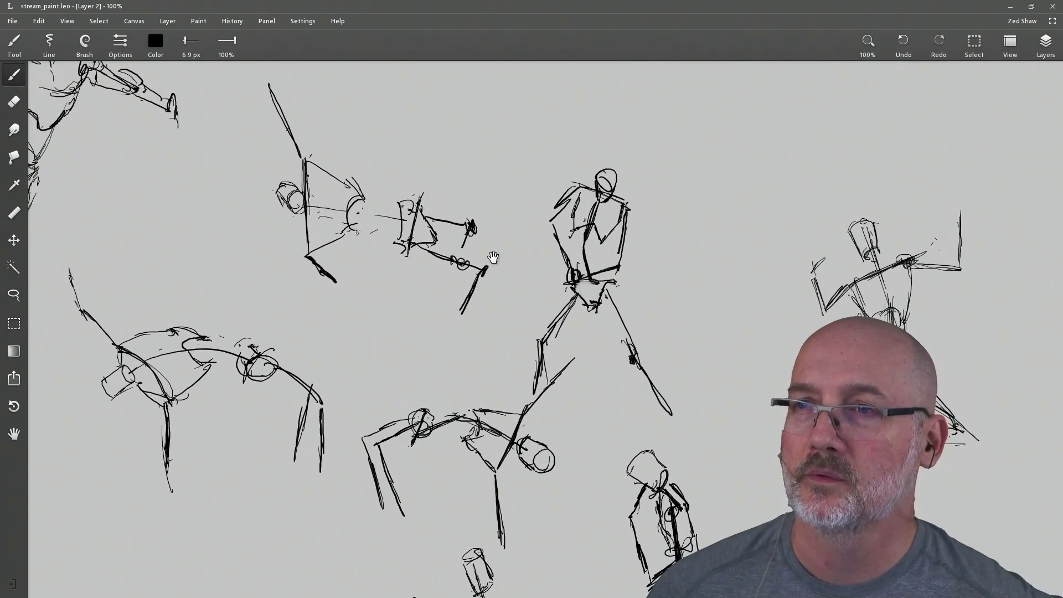
drag(483, 317, 501, 349)
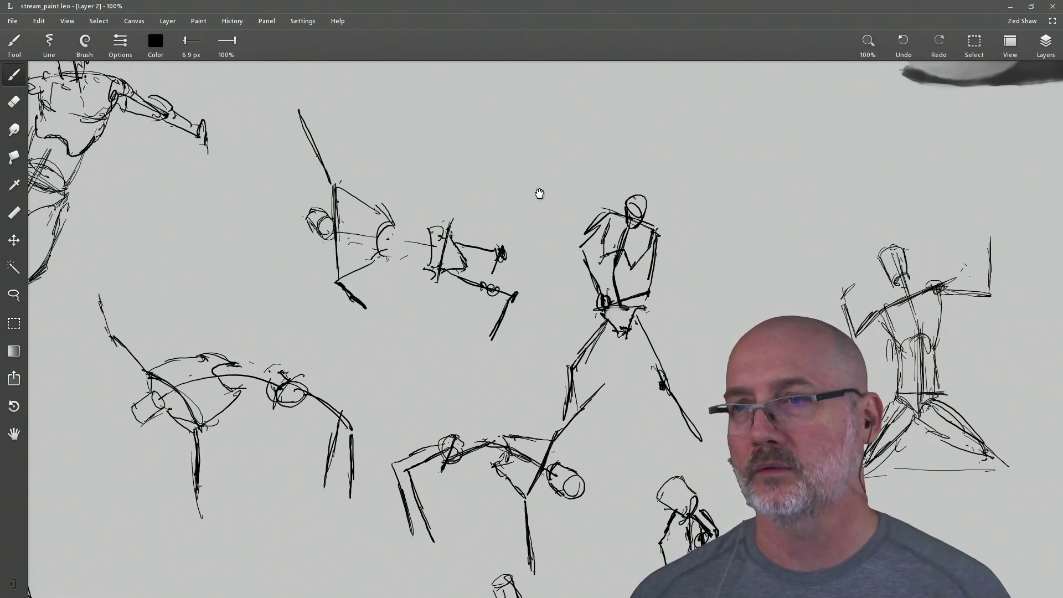
scroll(538, 190, down, 5)
scroll(516, 181, right, 3)
scroll(527, 185, right, 3)
scroll(548, 211, right, 3)
scroll(449, 238, right, 3)
scroll(505, 258, right, 3)
scroll(720, 150, right, 2)
scroll(719, 150, right, 3)
scroll(665, 208, up, 3)
scroll(615, 268, up, 2)
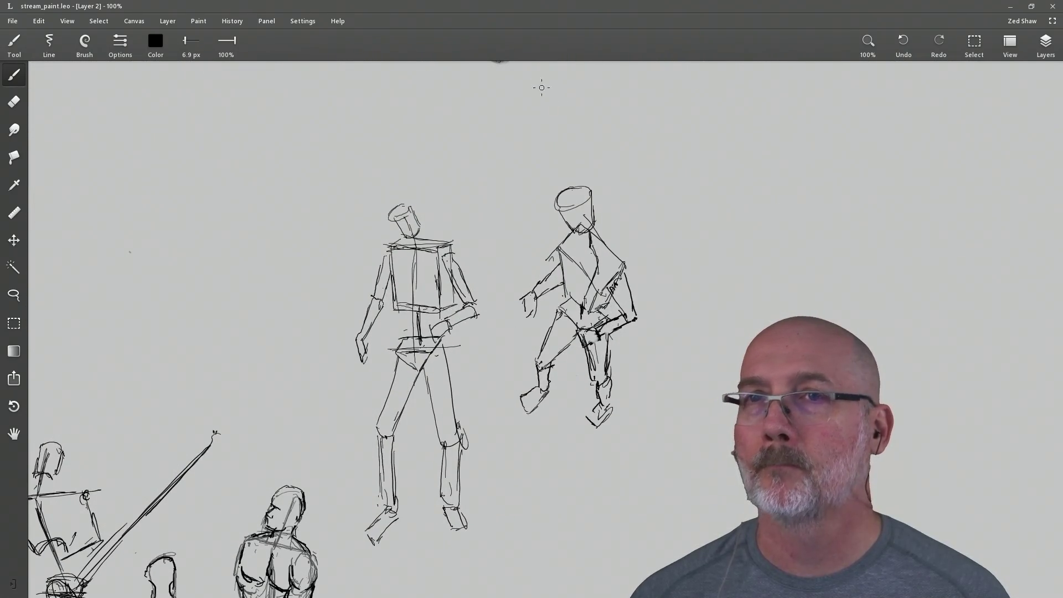
click(1050, 7)
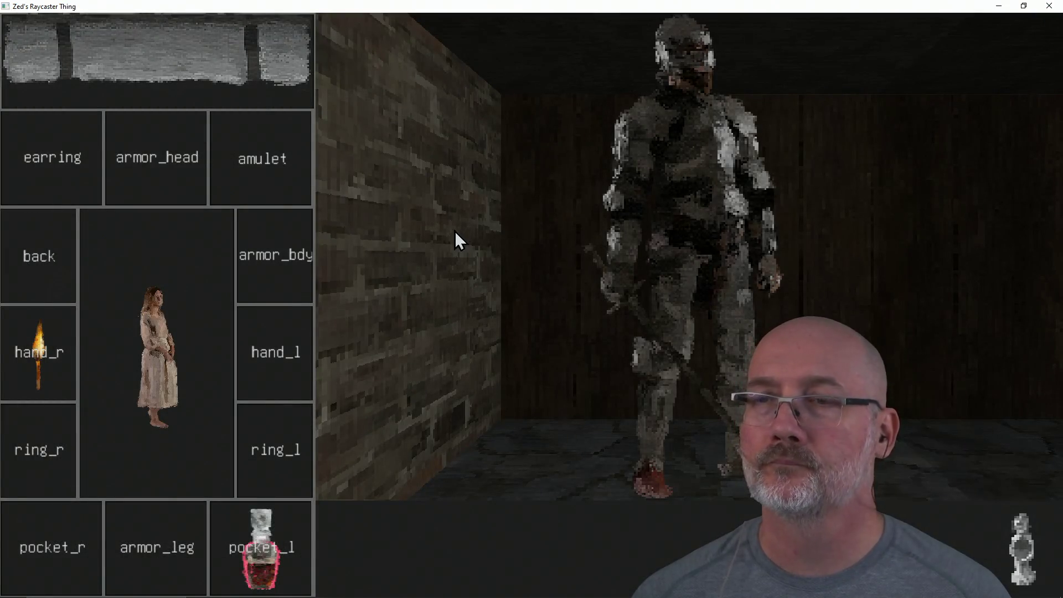
Close the raycaster, review animate2.cpp's play function in GVIM, then switch toward Firefox.
click(1049, 7)
key(alt+Tab)
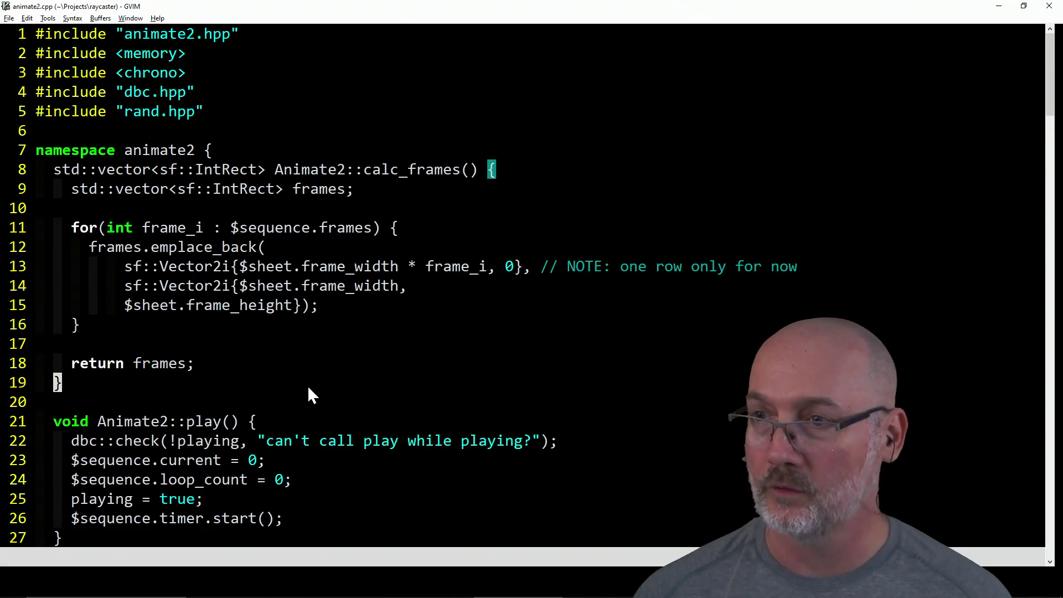
click(254, 424)
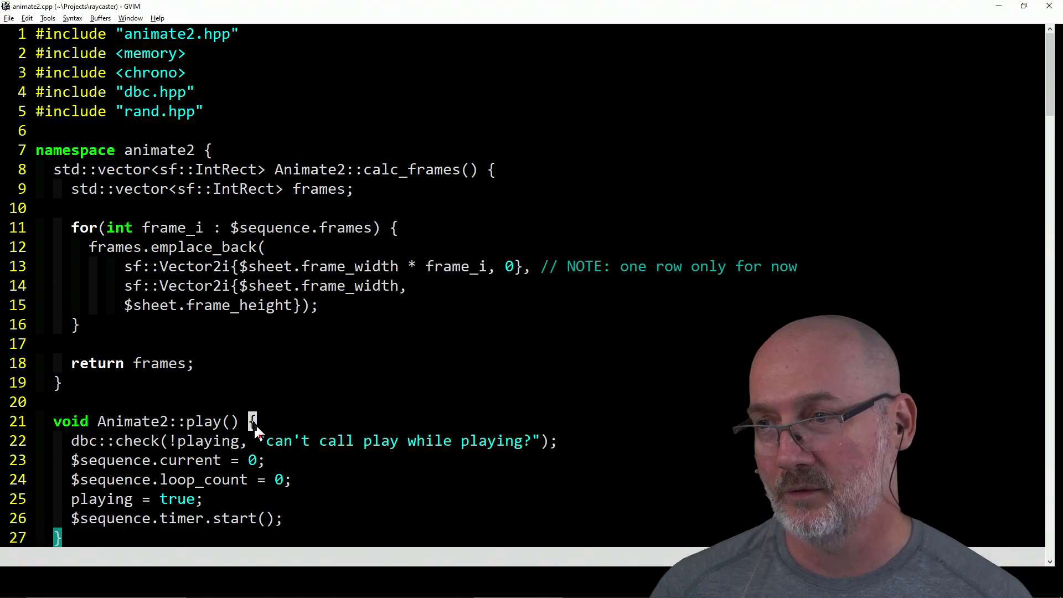
key(alt+Tab)
key(alt+Tab)
key(alt+Tab)
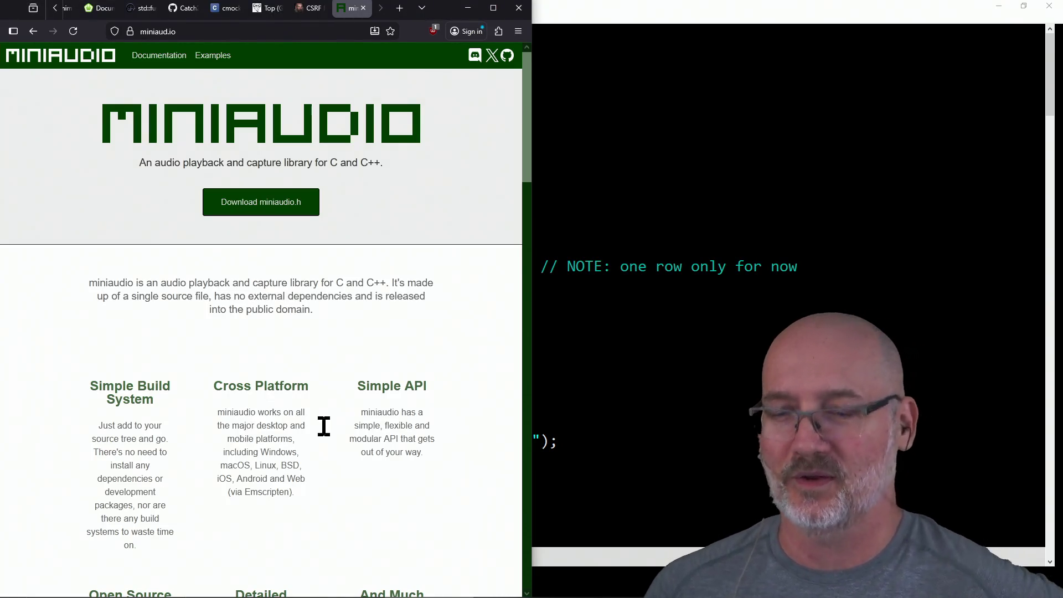
Bring the Twitch raid channel browser up over GVIM and drag it further left.
key(alt+Tab)
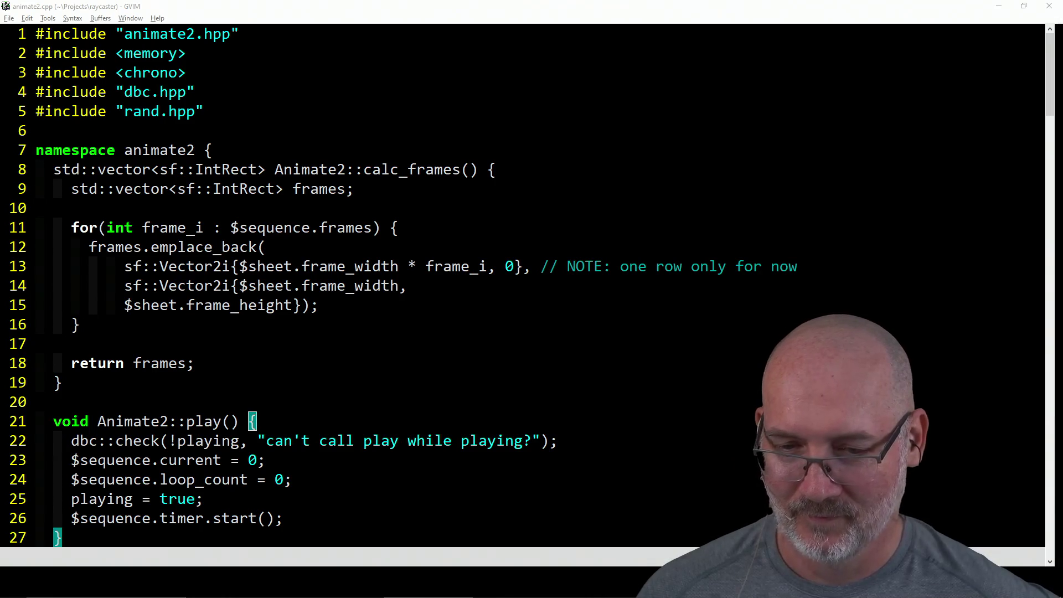
key(alt+Tab)
drag(742, 40, 479, 53)
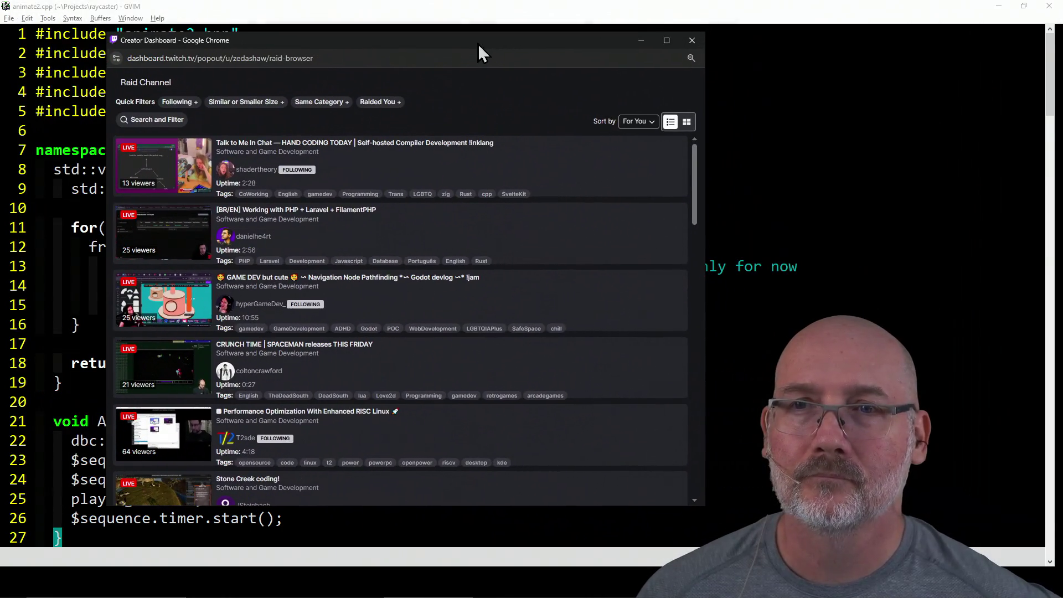
Filter raid targets to Same Category and Raided You, preview the first live channel, and start the raid.
click(316, 103)
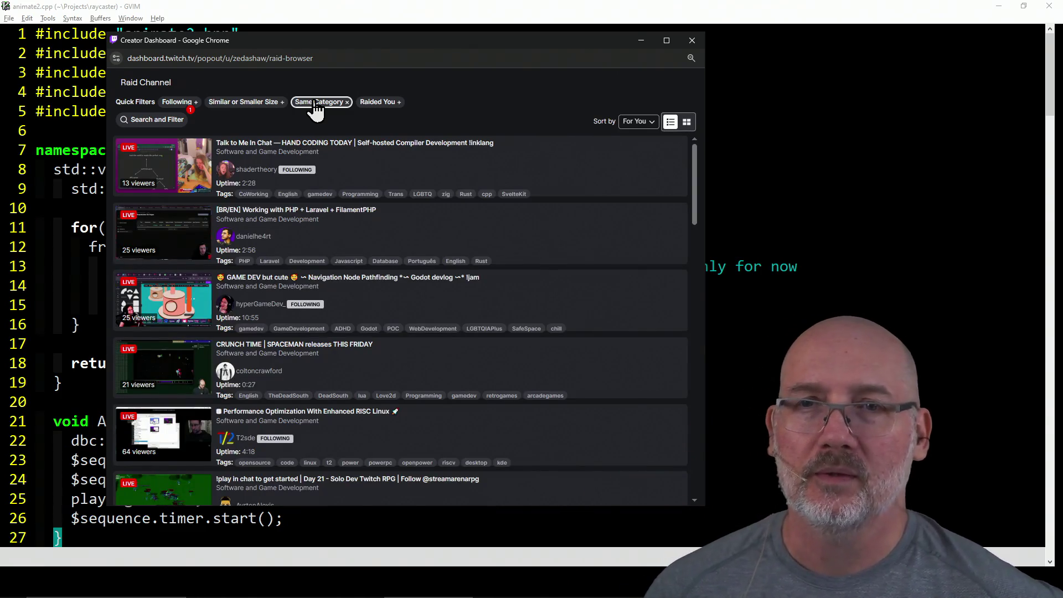
click(384, 104)
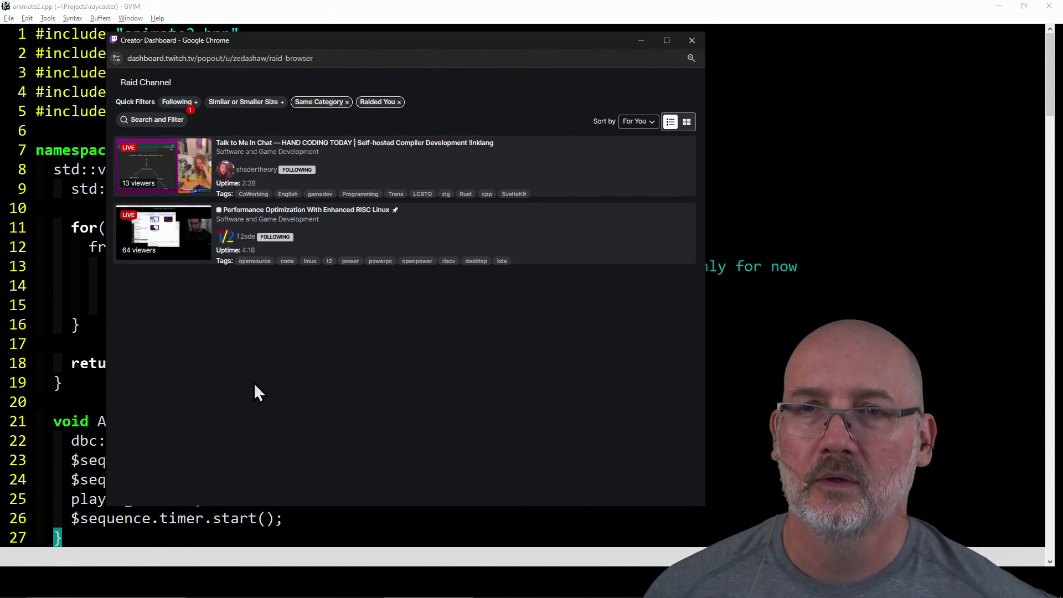
click(146, 173)
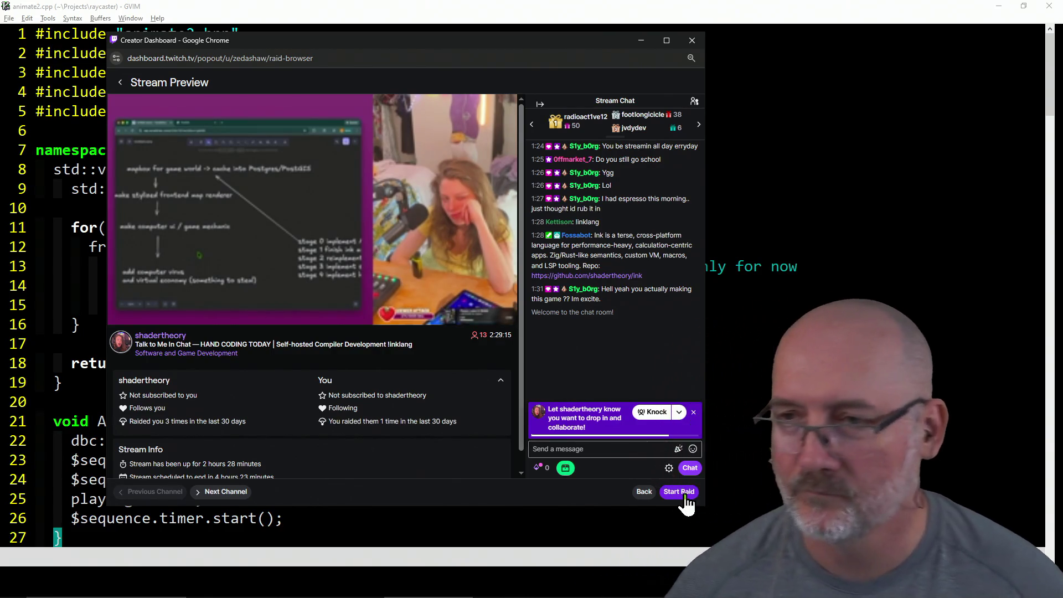
click(682, 492)
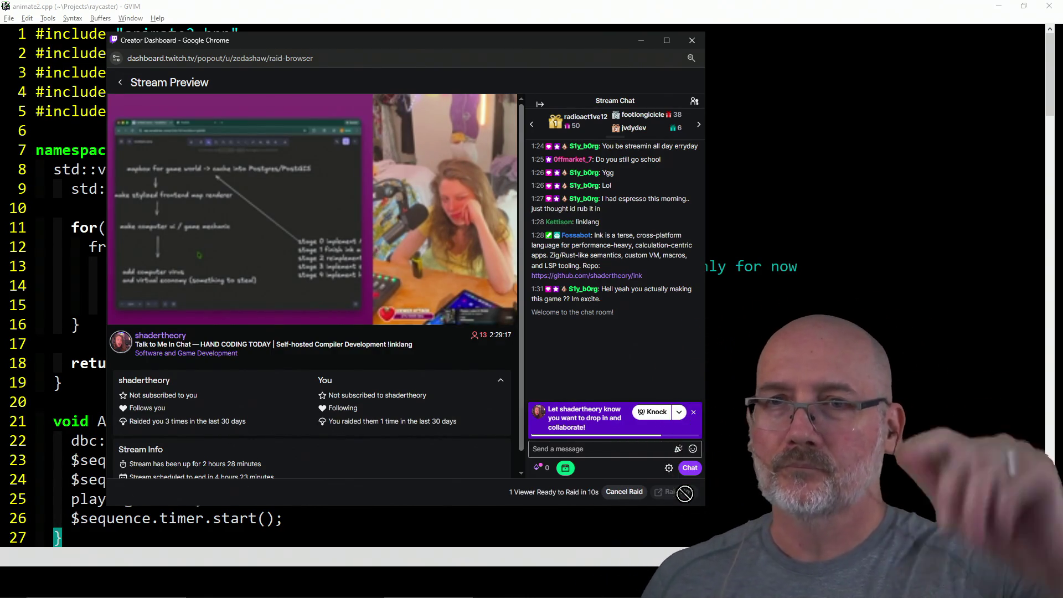